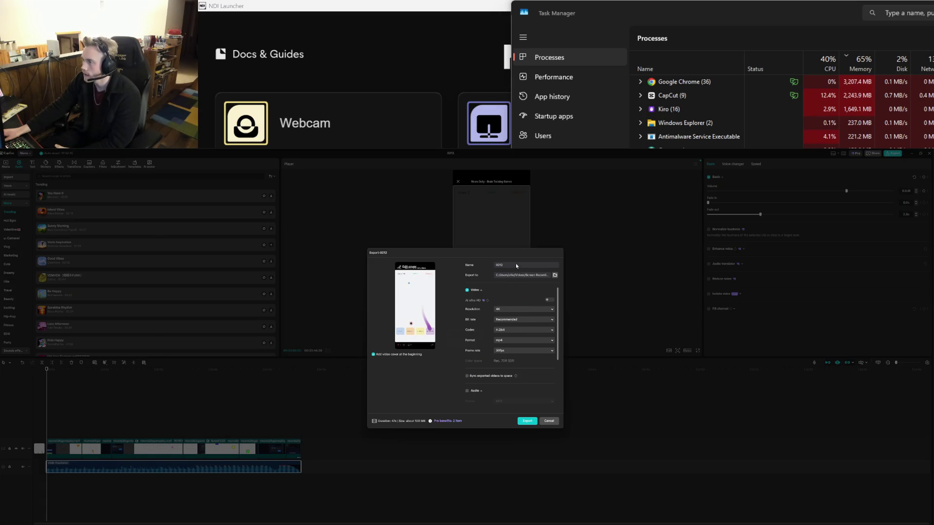
Change CapCut's export location from Screen Recordings to the Videos folder.
click(555, 276)
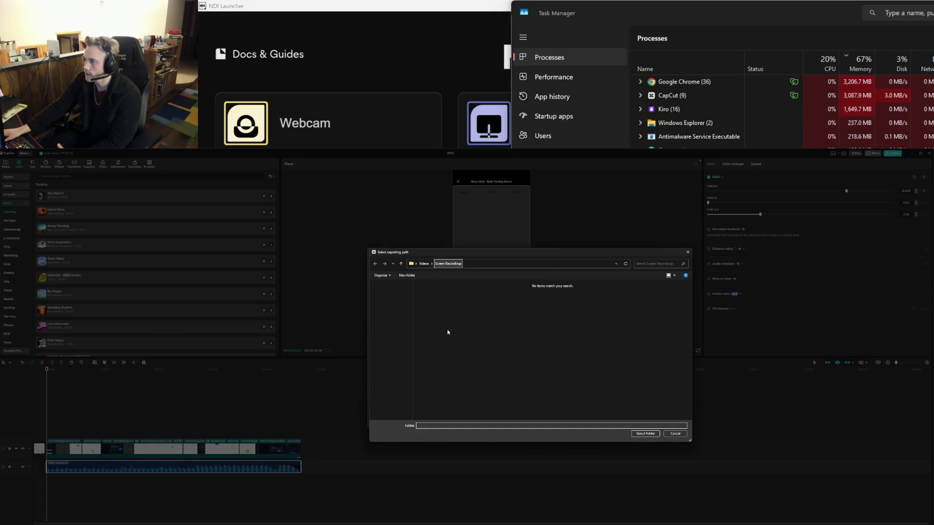
click(423, 263)
click(559, 319)
double_click(439, 426)
click(646, 433)
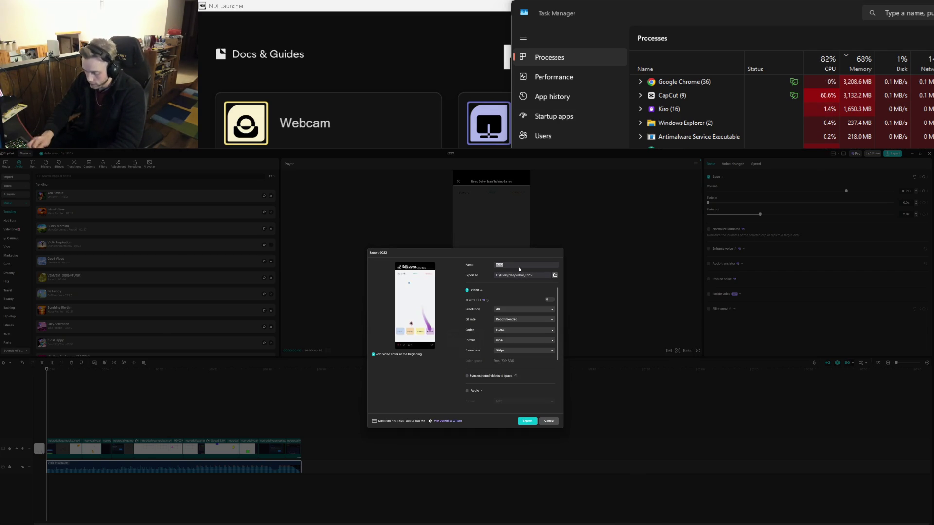
Name the export 'neurodailyyt' and start exporting the video.
text(ne)
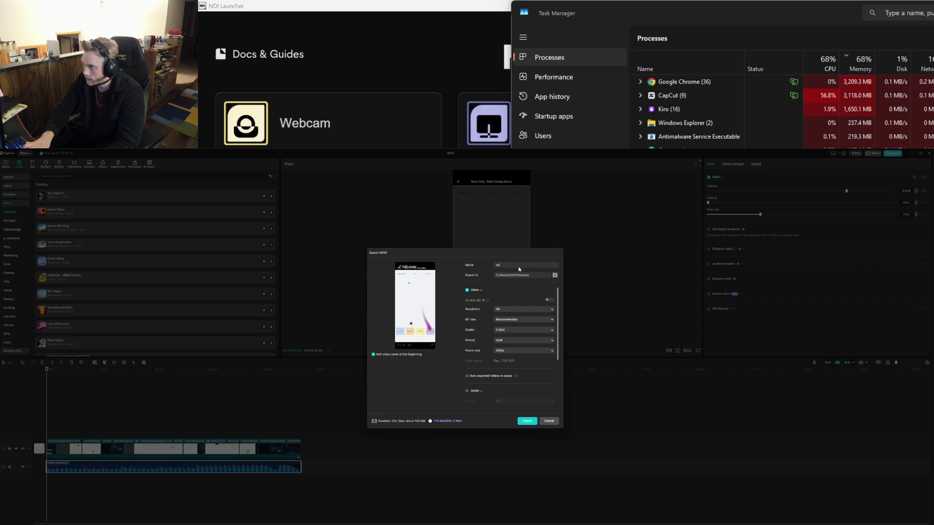
text(uro daily)
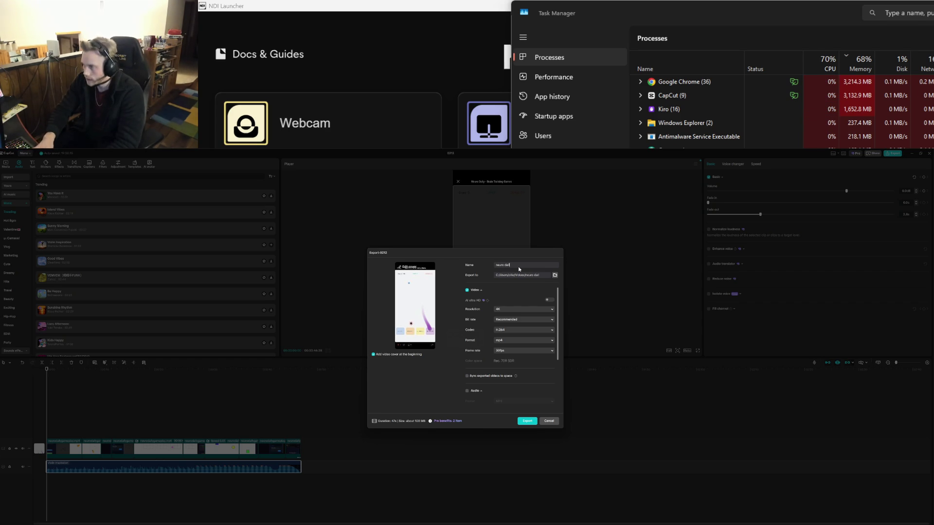
key(BackSpace)
key(BackSpace)
key(BackSpace)
text(dailyyt)
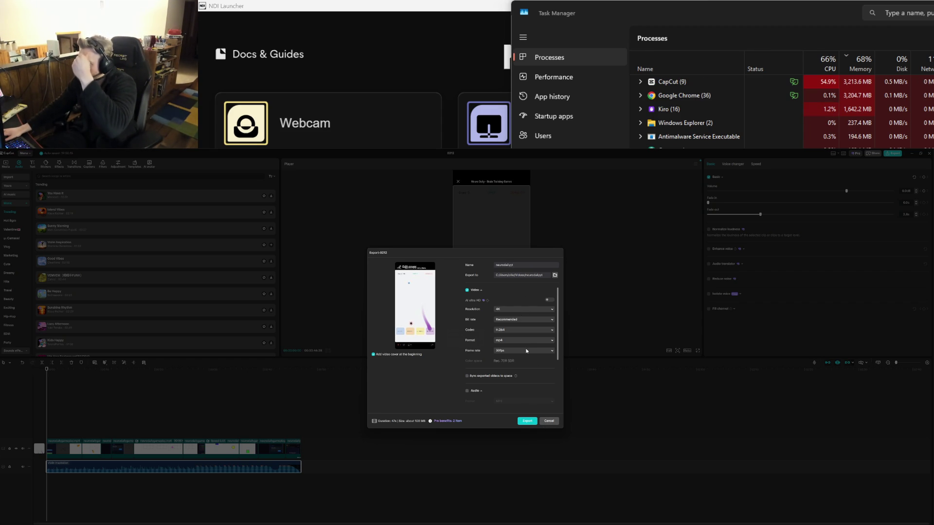
click(529, 420)
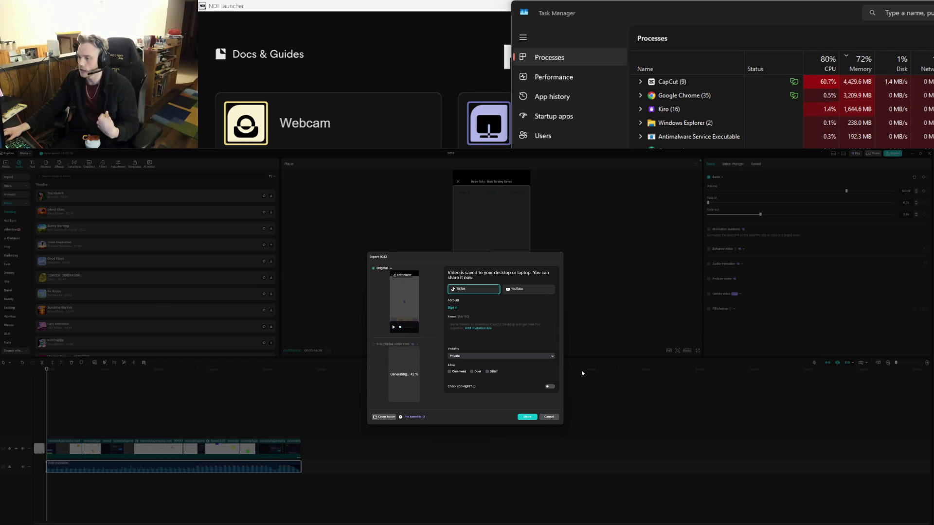
After the export finishes, open the neurodailyyt output folder in File Explorer.
click(384, 416)
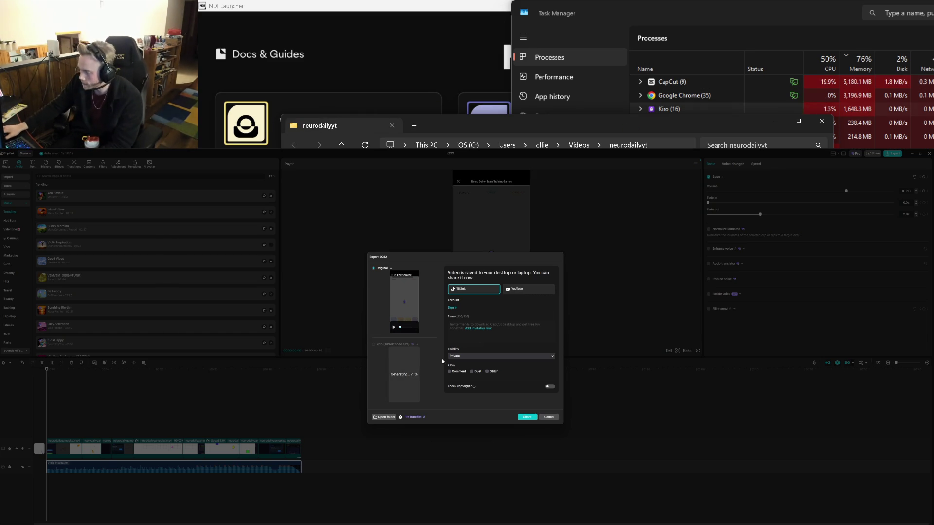
Bring Chrome forward and load youtube.com in a new tab.
mouse_move(514, 524)
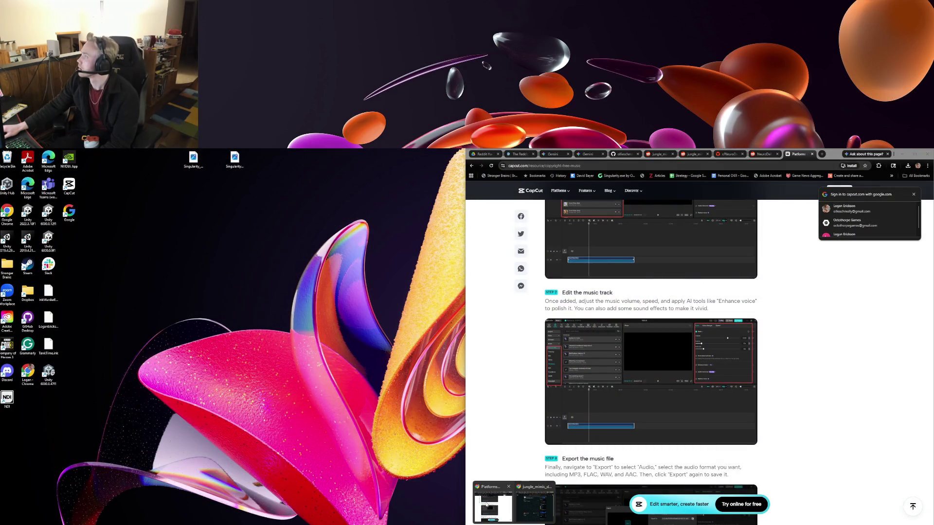
click(487, 506)
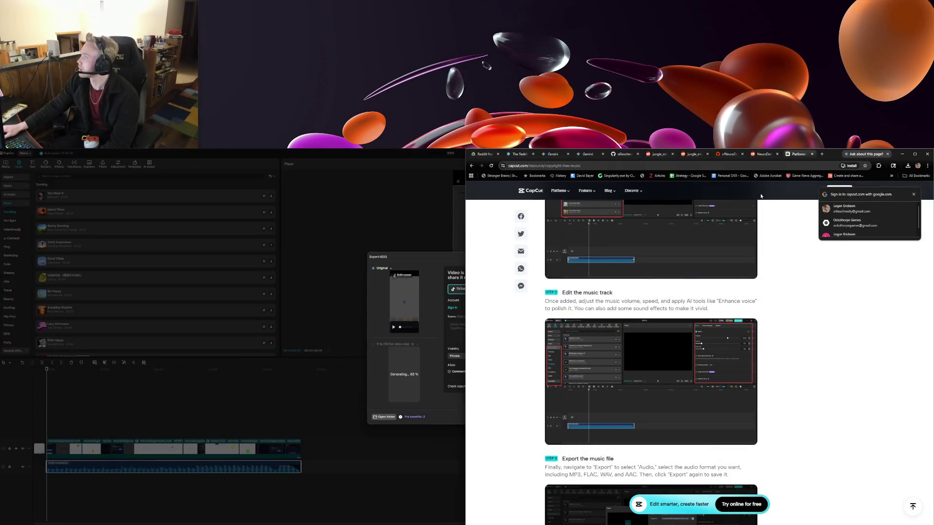
click(822, 154)
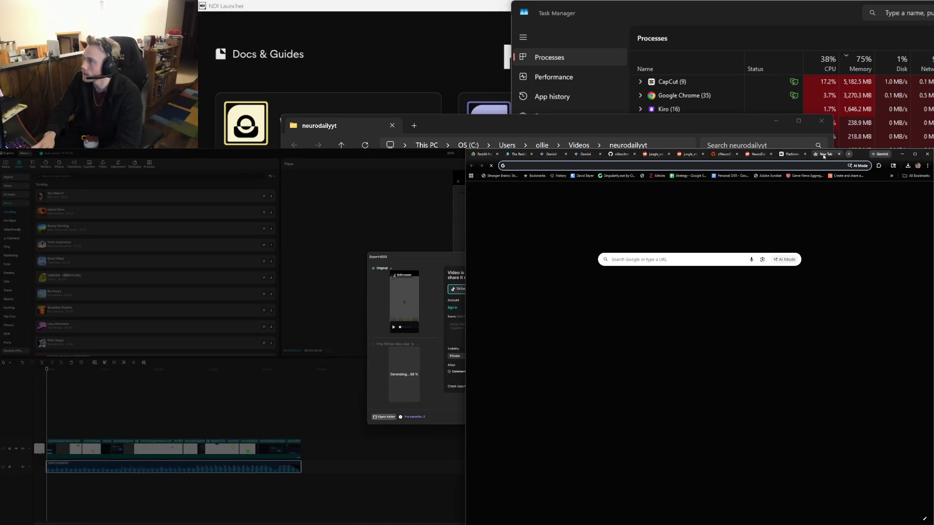
text(yotuub)
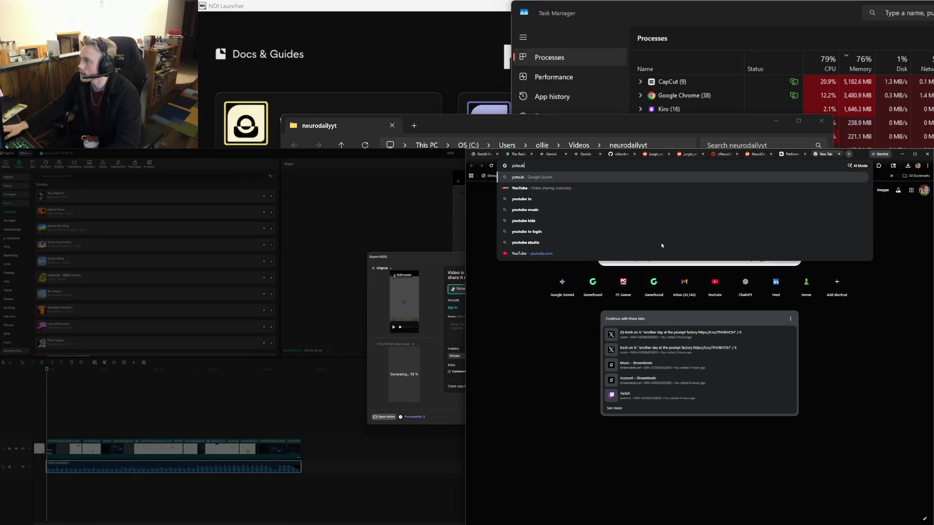
click(671, 254)
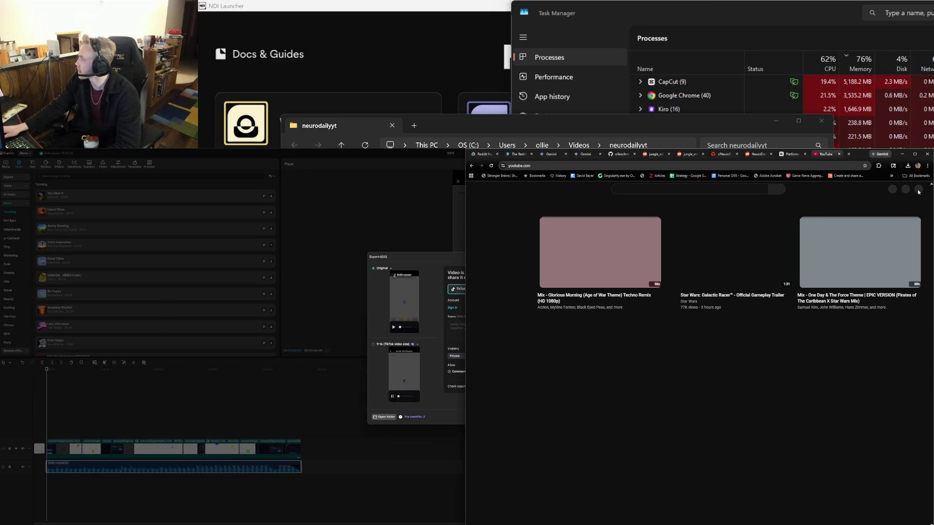
Open YouTube Studio from the account menu, then return to CapCut.
click(917, 189)
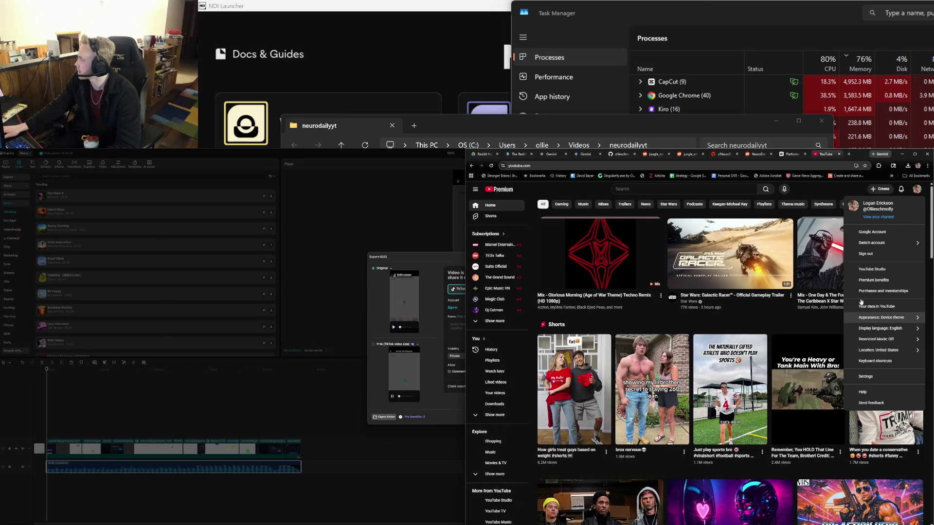
click(877, 218)
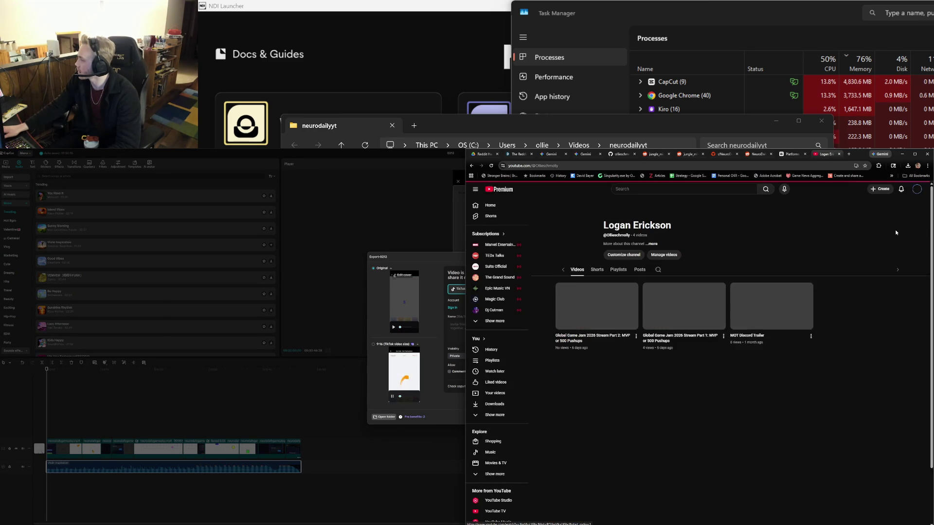
click(917, 189)
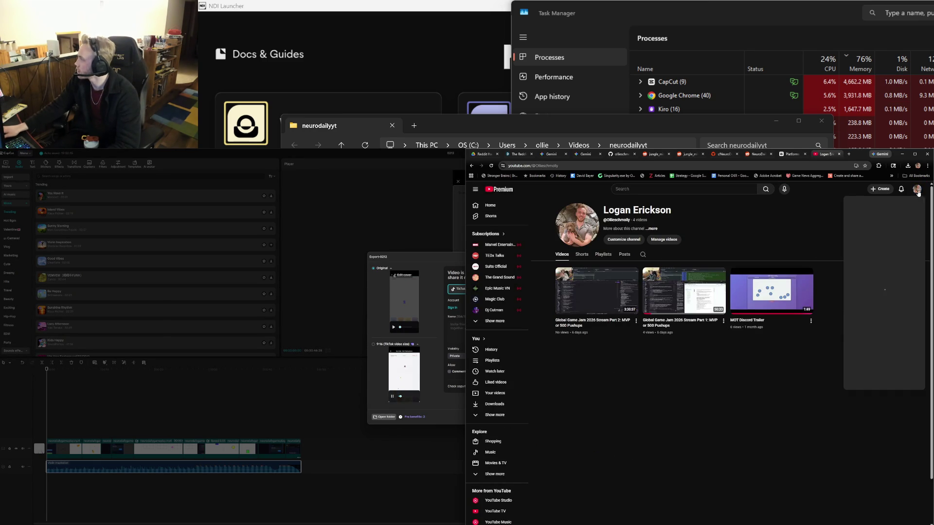
click(876, 271)
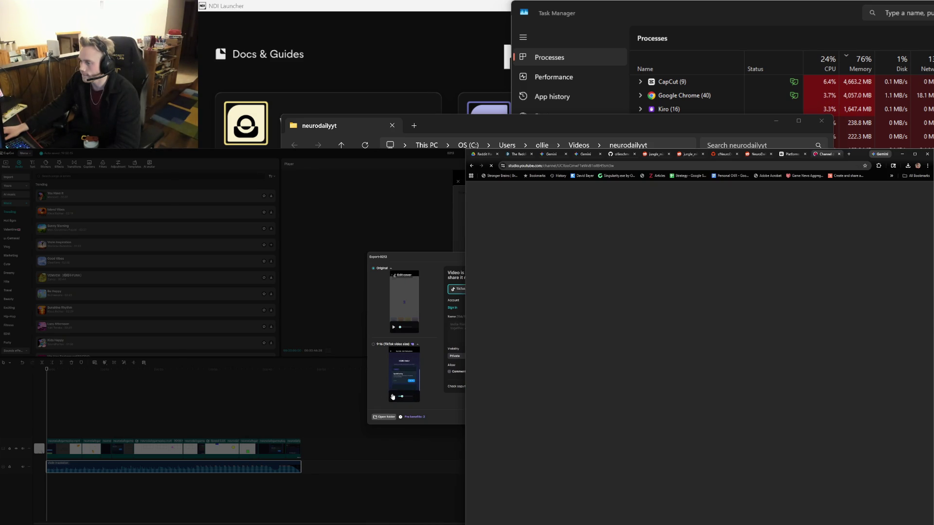
click(401, 403)
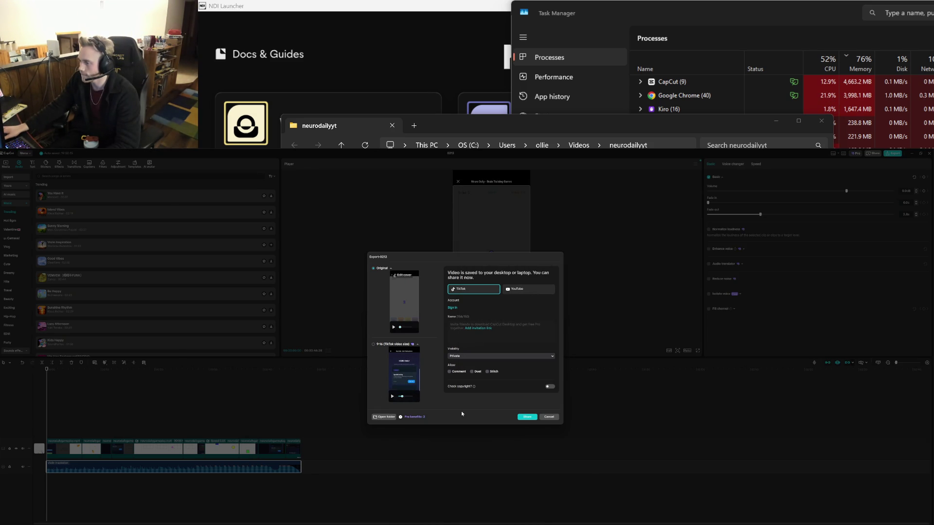
Return to the YouTube Studio channel dashboard and start a new video upload.
mouse_move(574, 522)
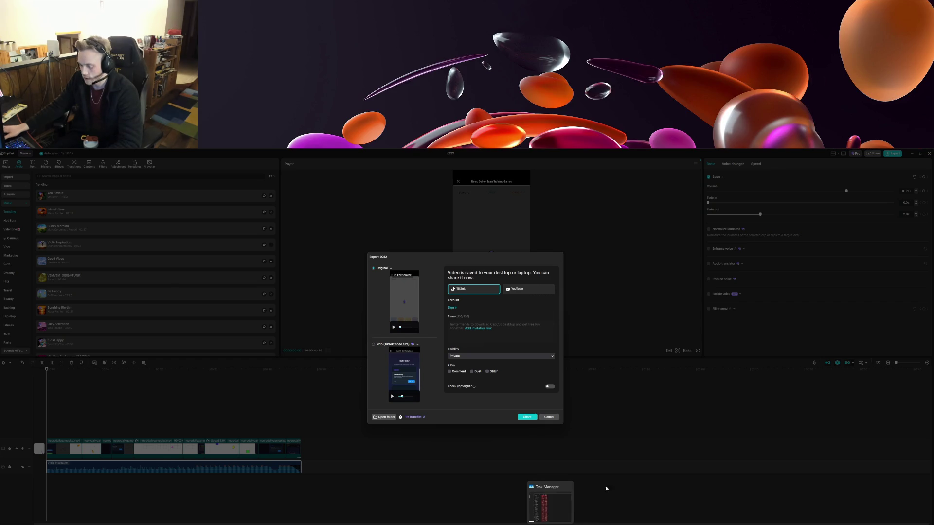
key(alt+Tab)
key(Tab)
key(Tab)
key(Tab)
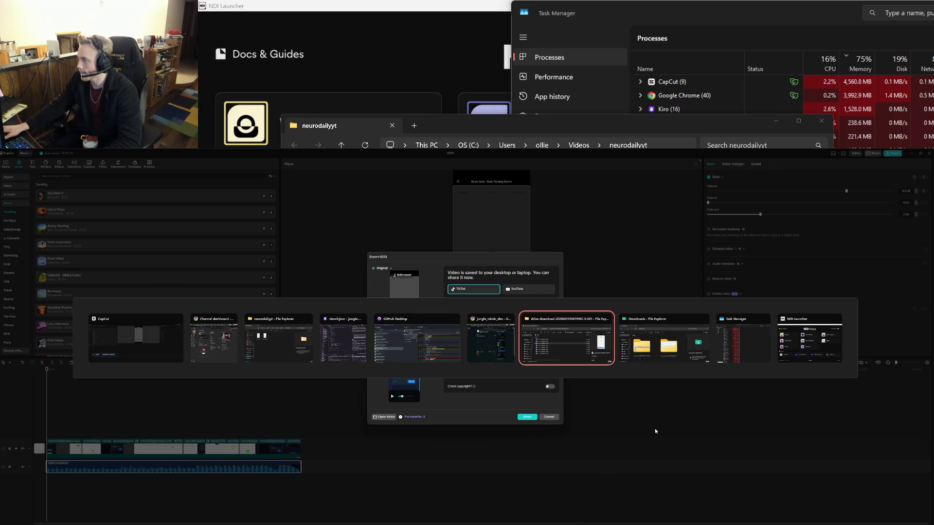
click(224, 356)
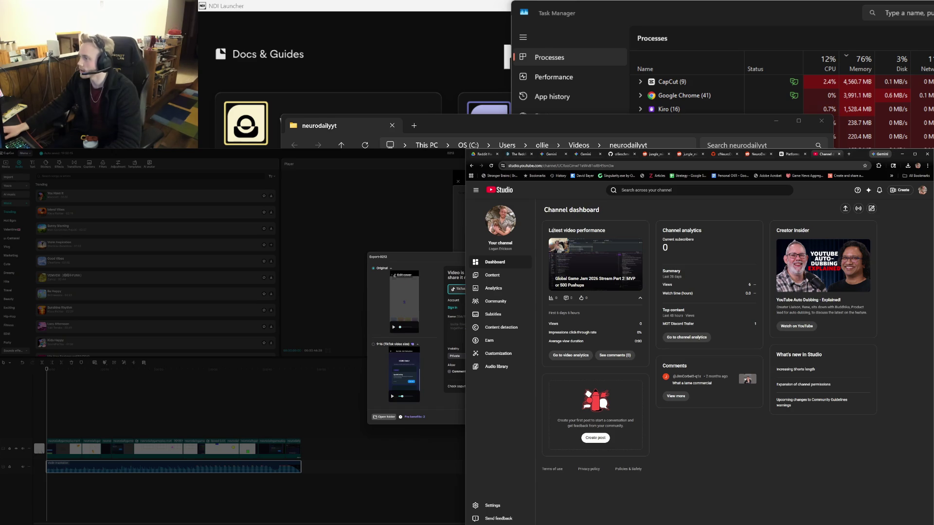
click(845, 209)
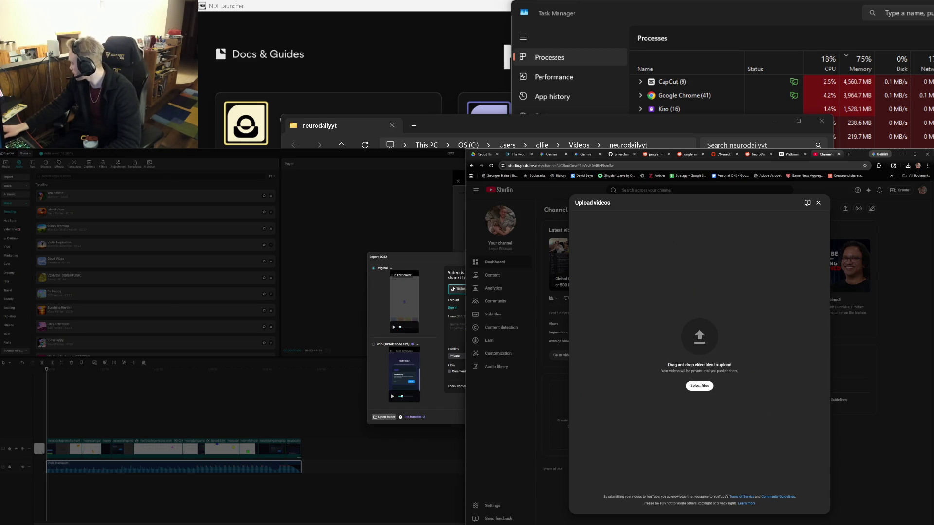
Upload neurodailyyt.mp4 and begin retitling it 'Neuro Daily -Daily Cognitive Games on'.
mouse_move(737, 362)
mouse_down()
mouse_move(684, 360)
mouse_move(680, 317)
mouse_move(703, 337)
mouse_up()
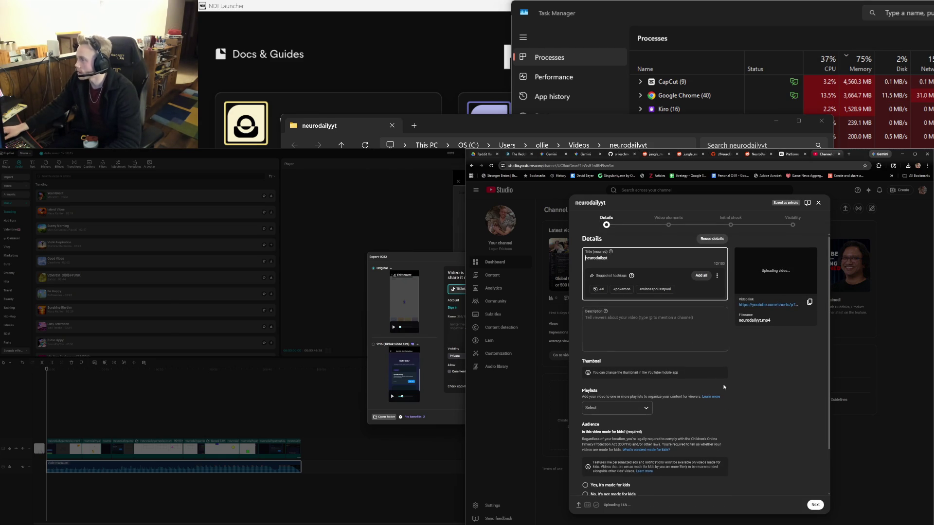
key(ctrl+a)
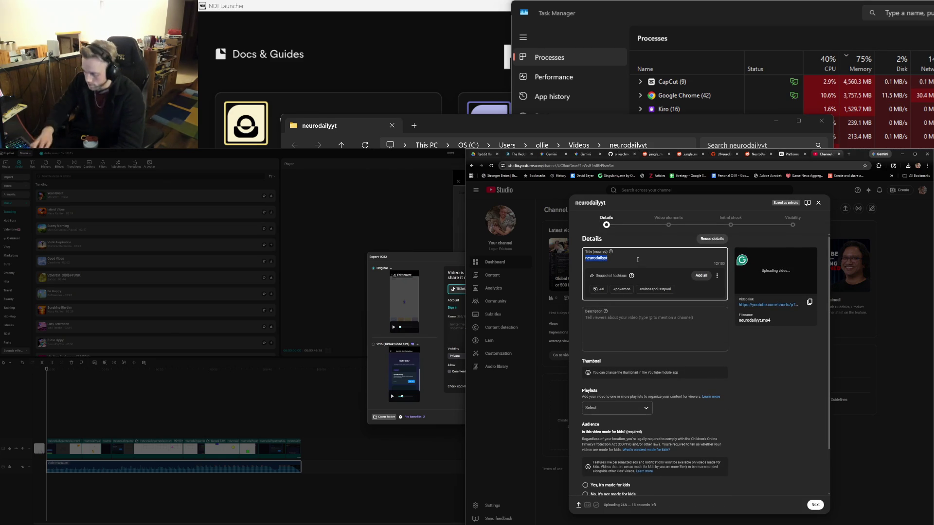
text(Neuro Dail)
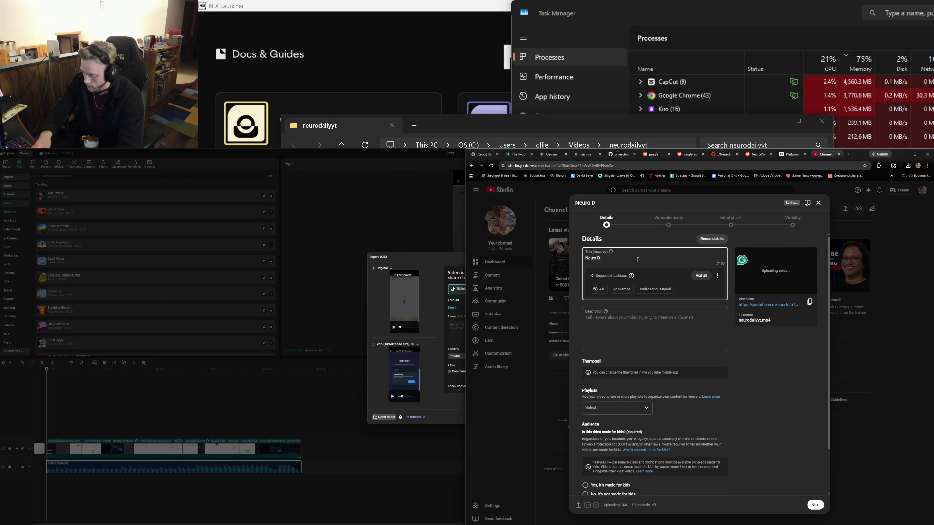
text(y Reddi)
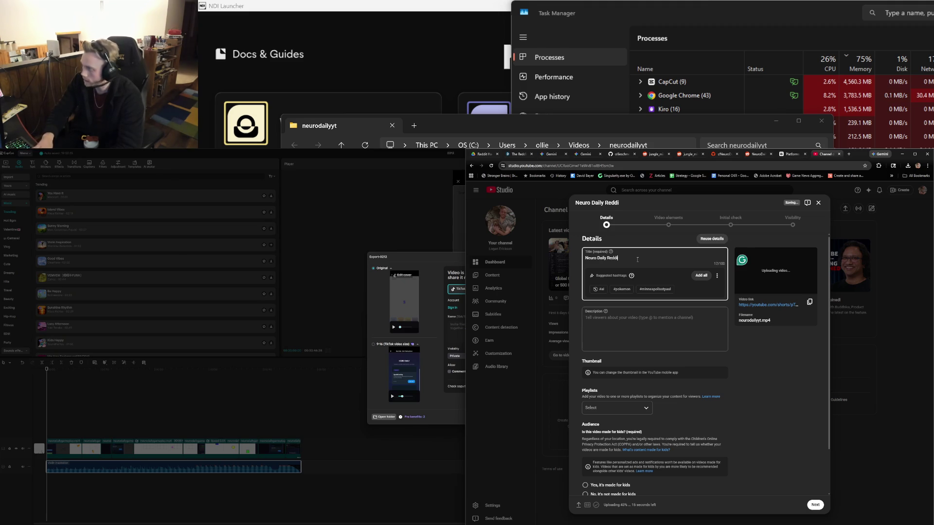
text(t Game)
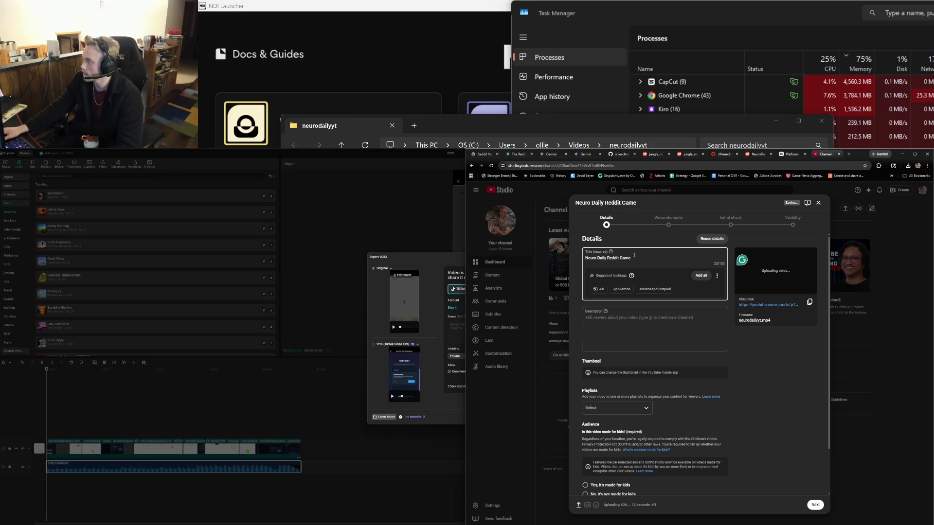
click(607, 259)
text(-Daily)
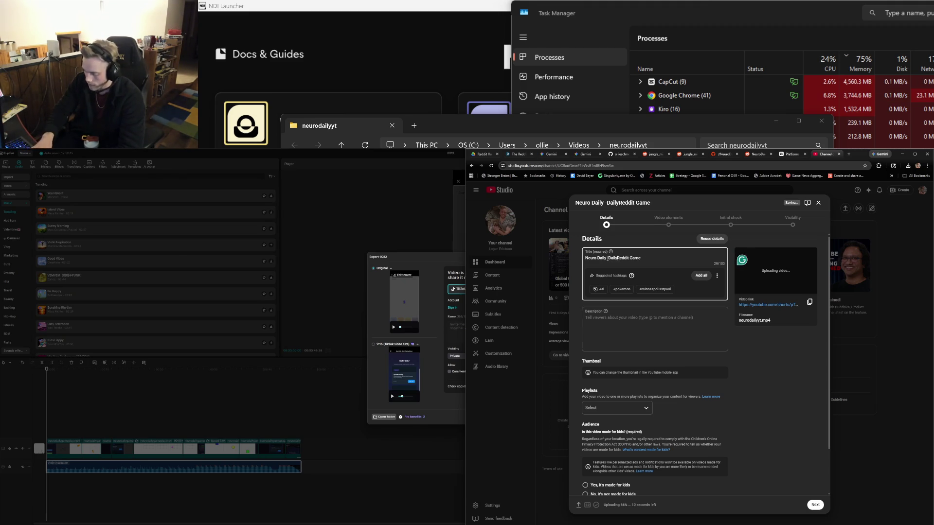
text( CO)
key(BackSpace)
text(gnitive Games on)
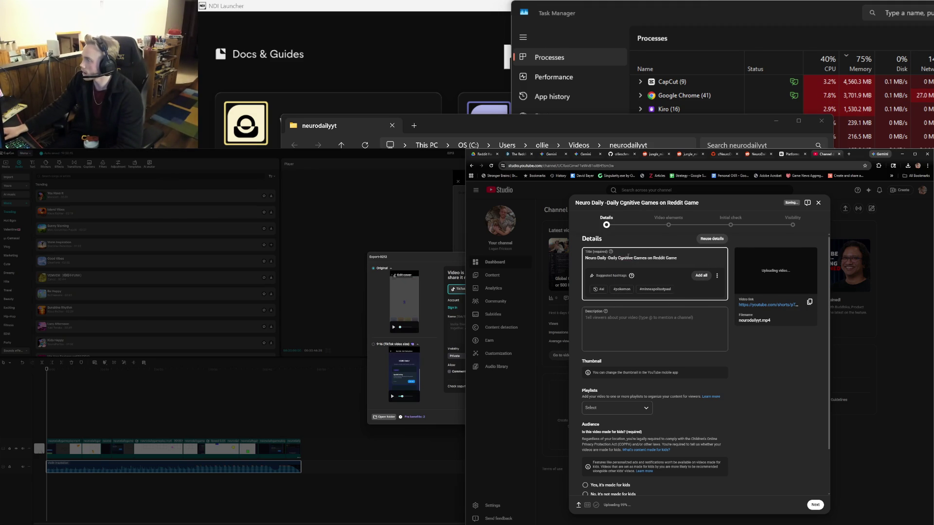
click(622, 259)
text(o)
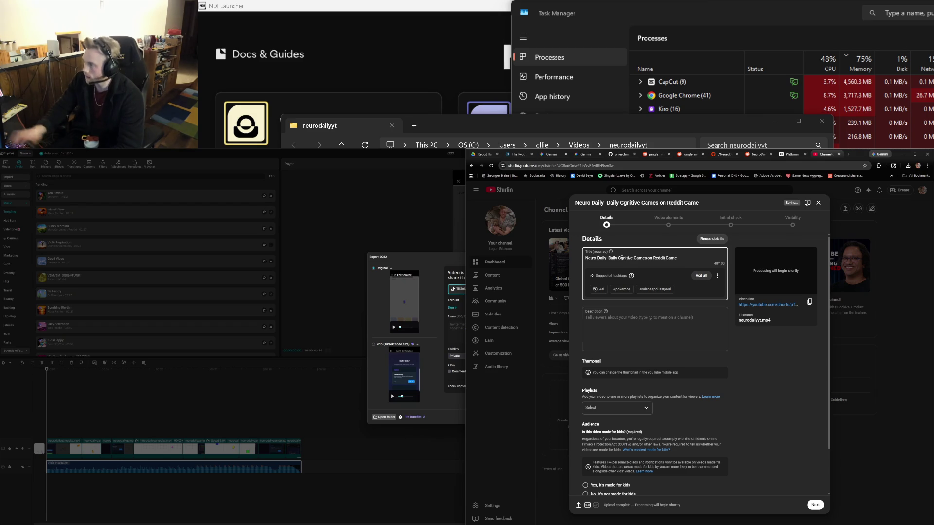
Try an alternative title wording ending 'Reclaim Your Attention!'.
mouse_move(680, 258)
mouse_down()
mouse_move(584, 258)
mouse_move(609, 259)
mouse_up()
text(R)
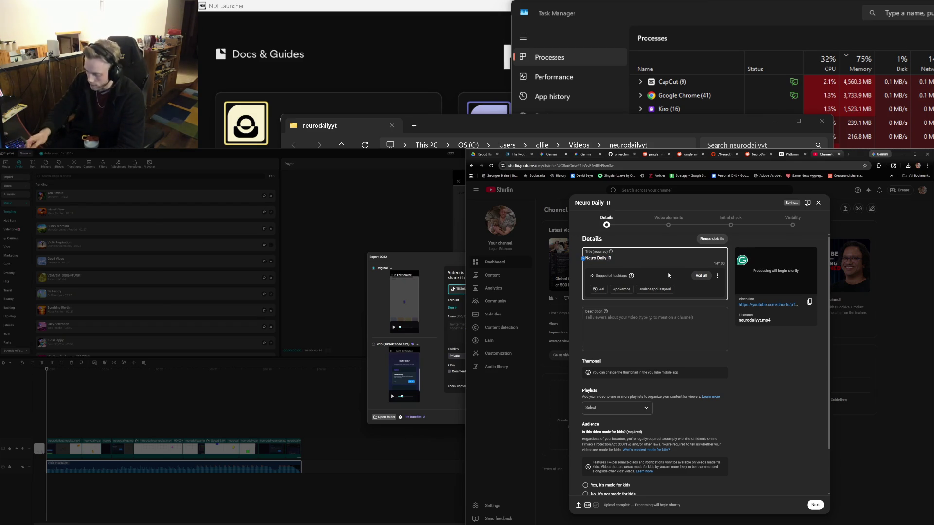
text(eclaim you )
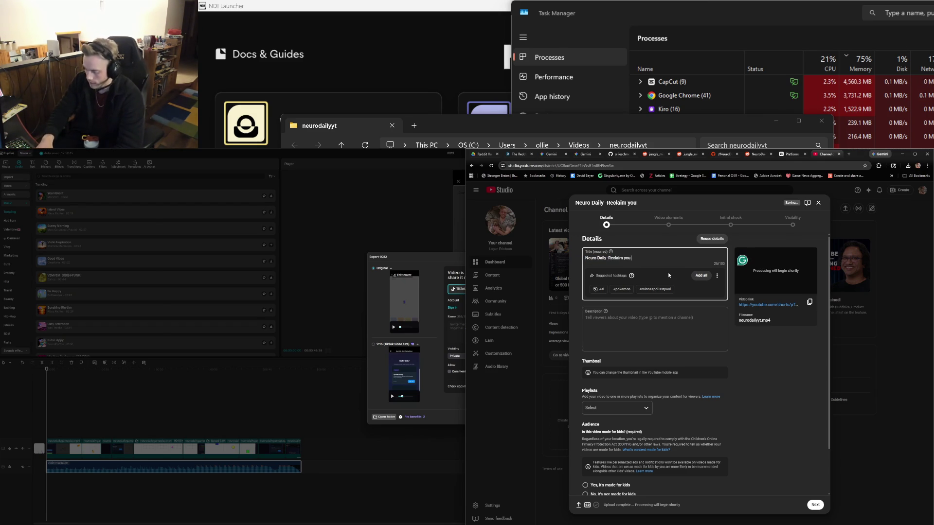
text(Attention on)
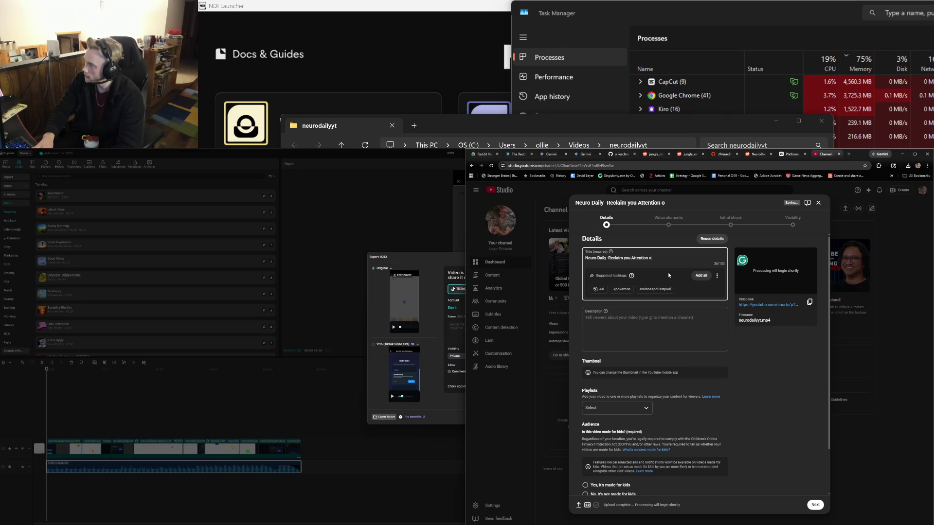
key(BackSpace)
key(BackSpace)
text(and stop the Doom scrolling on Reddi)
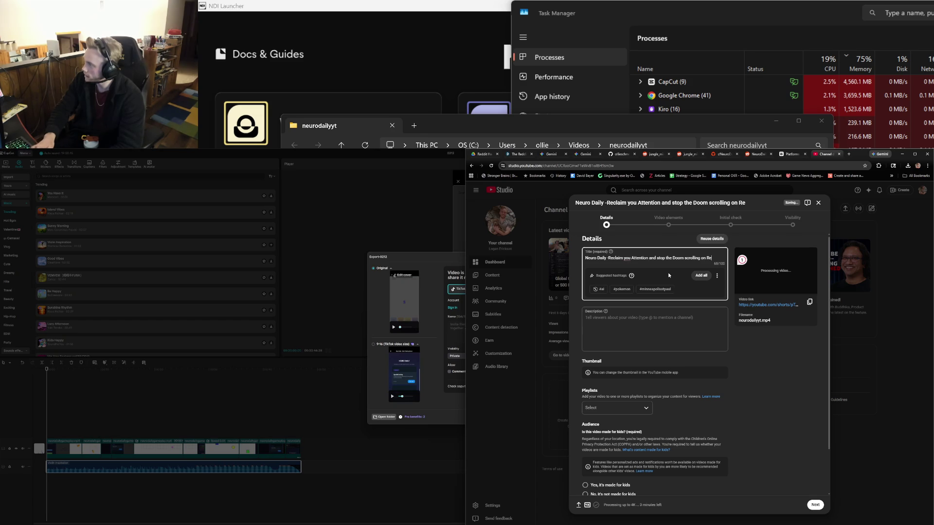
key(BackSpace)
key(BackSpace)
key(BackSpace)
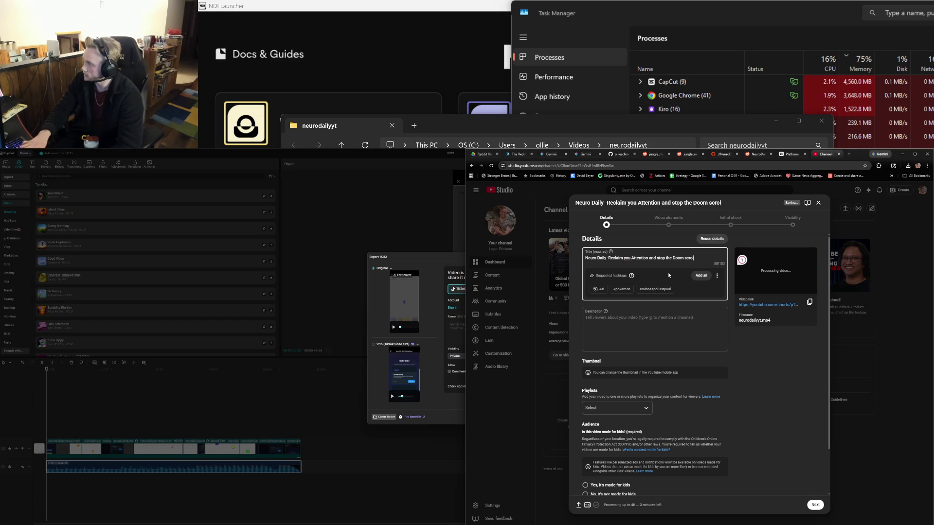
key(BackSpace)
text(!)
click(637, 269)
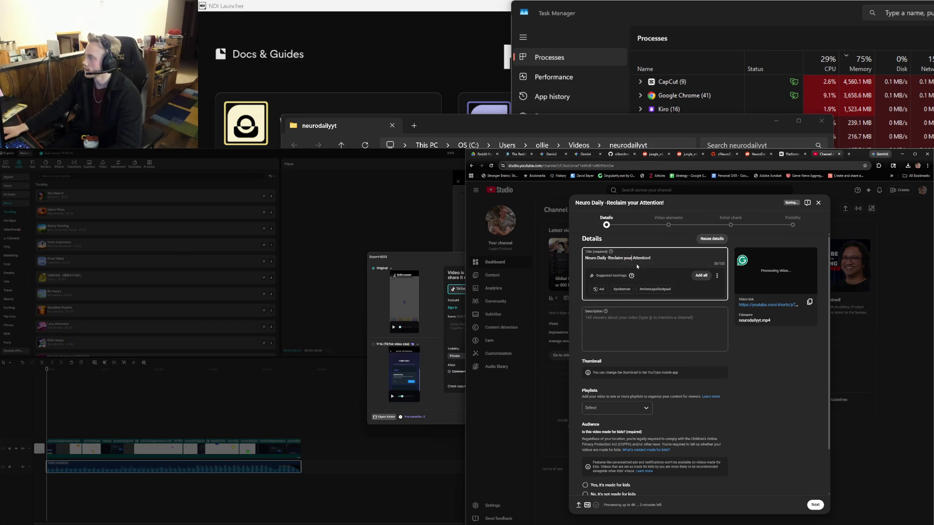
click(626, 258)
key(BackSpace)
text(Y)
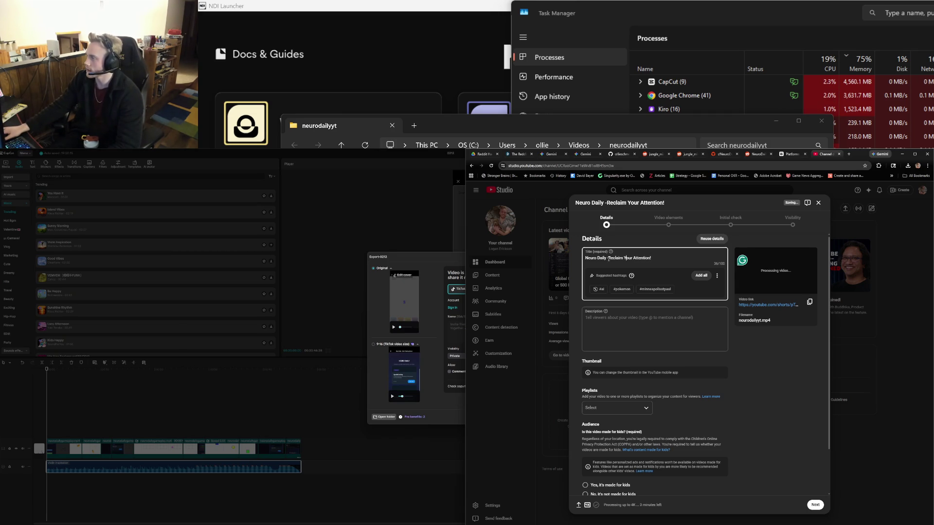
Replace that wording so the title ends 'Daily Cognitive Games on Reddit'.
drag(609, 258, 661, 258)
text(Daily COgnit)
key(BackSpace)
key(BackSpace)
text(gnitive Tr)
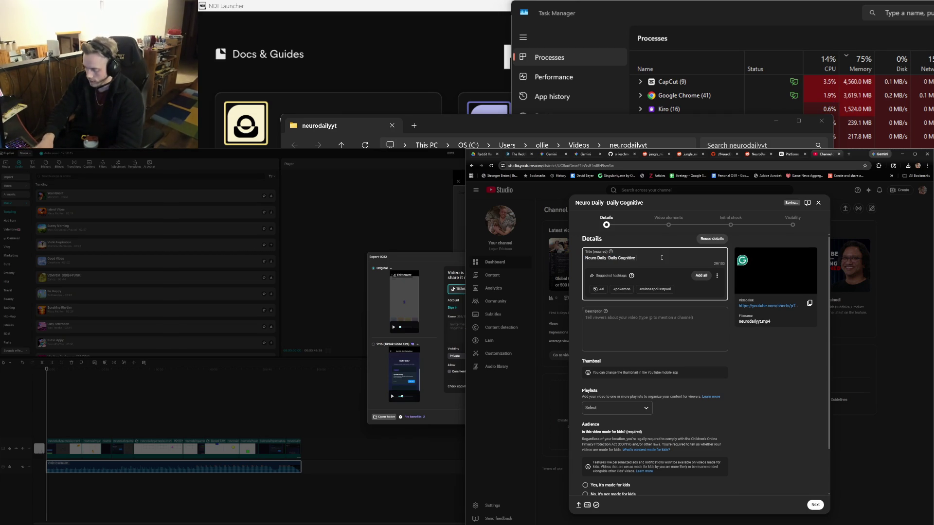
key(BackSpace)
key(BackSpace)
key(BackSpace)
text(Ga)
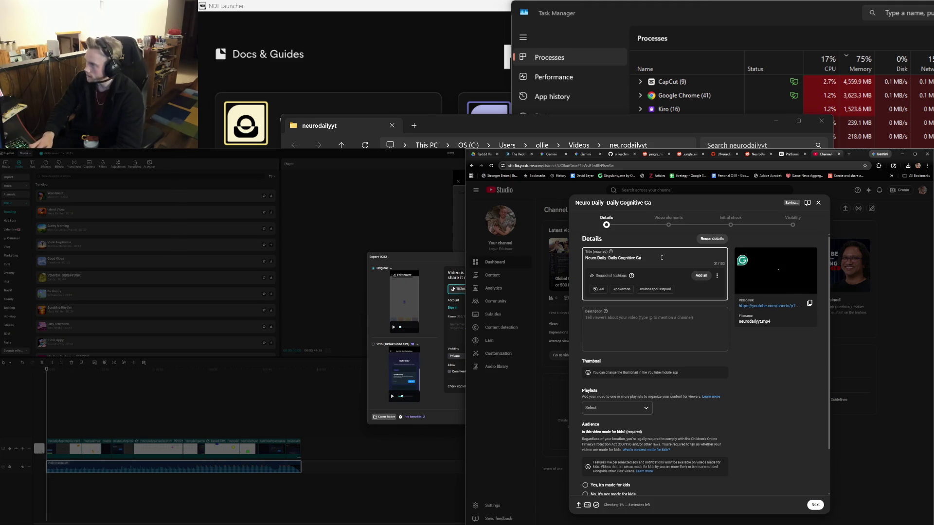
text(mes on Reddit)
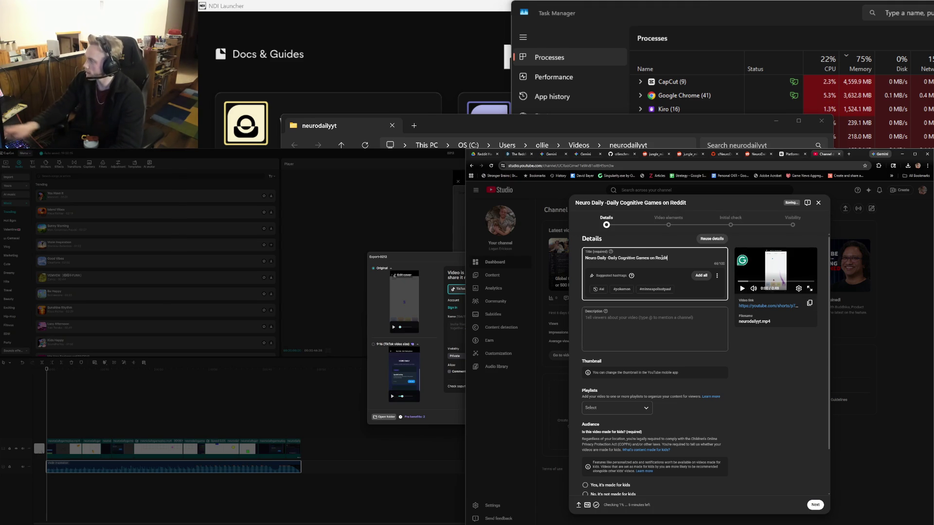
Leave the playlist unset and mark the video as not made for kids.
click(630, 408)
click(774, 405)
scroll(638, 446, down, 2)
click(637, 442)
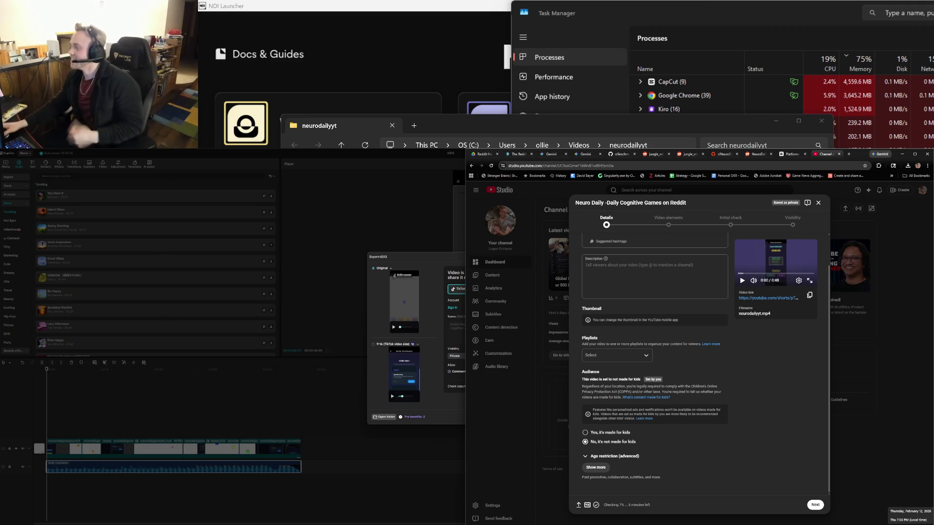
Copy the upload's Shorts video link from the Details step.
scroll(683, 264, up, 1)
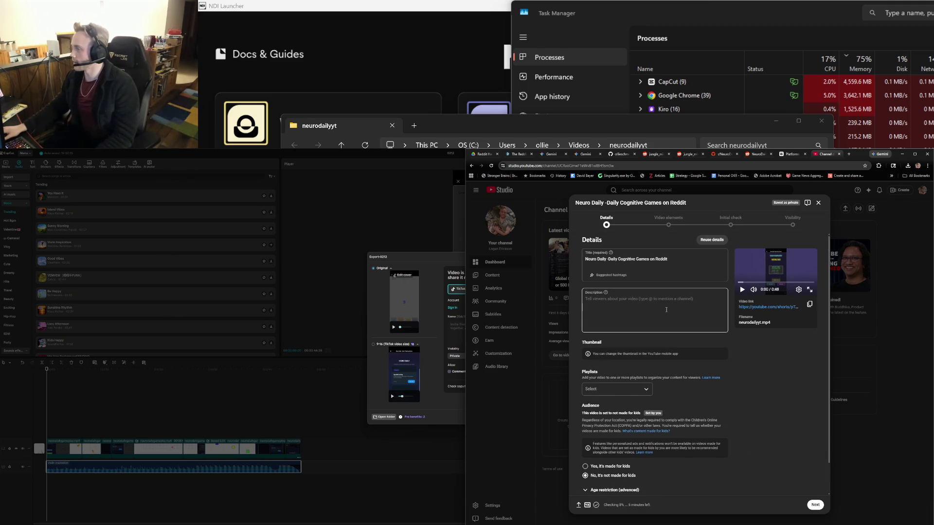
click(681, 261)
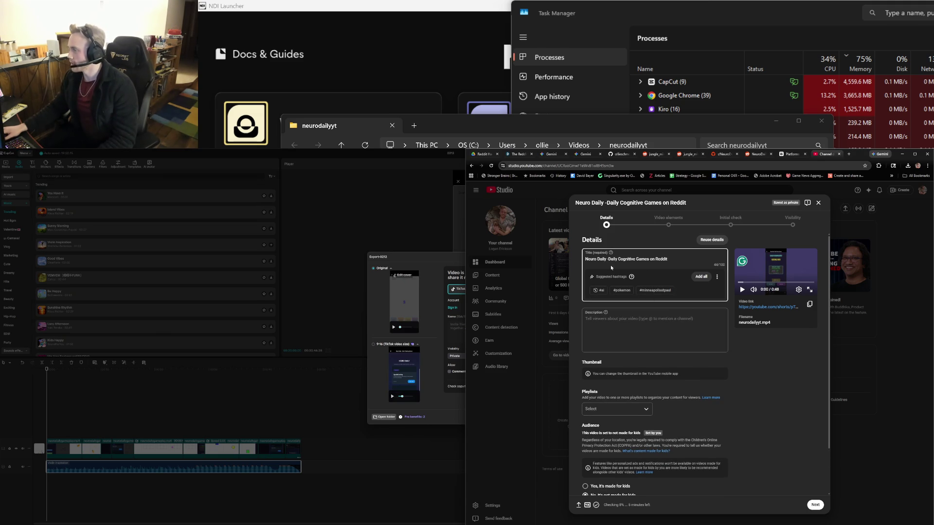
click(680, 316)
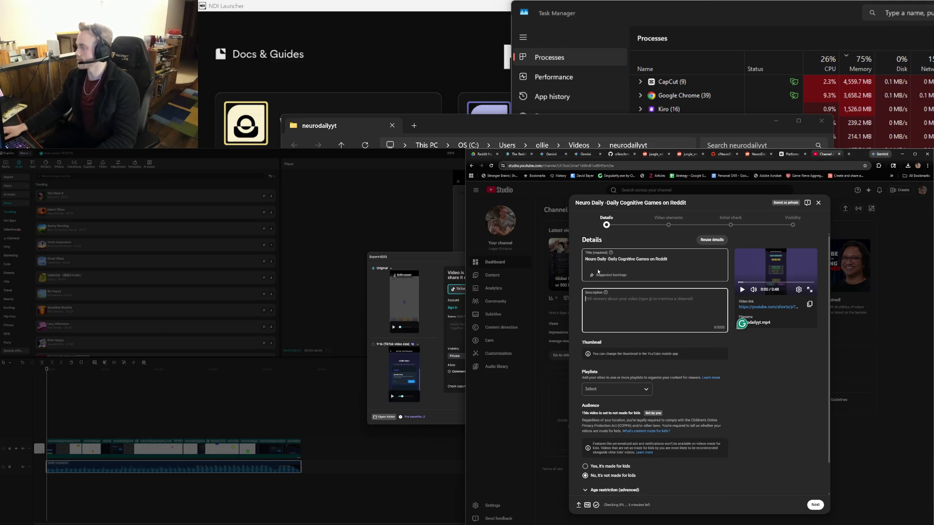
scroll(710, 482, down, 1)
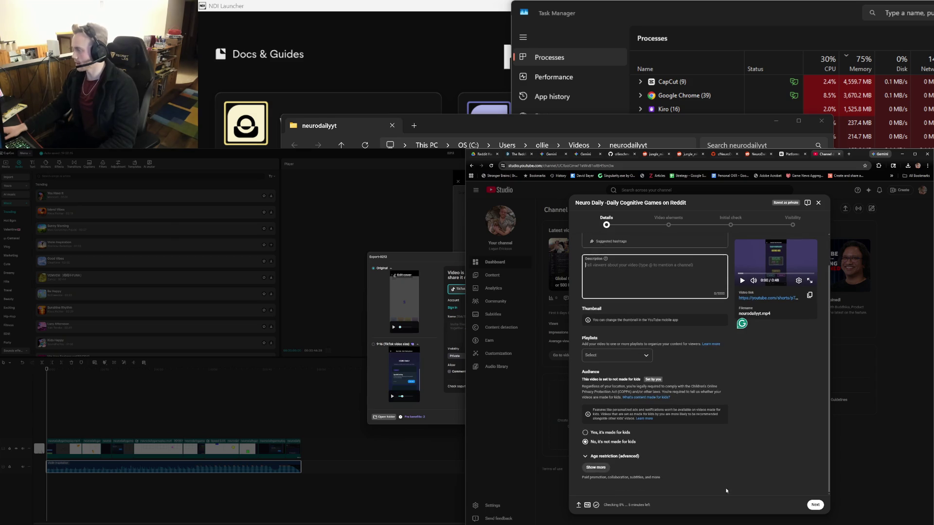
scroll(723, 469, up, 1)
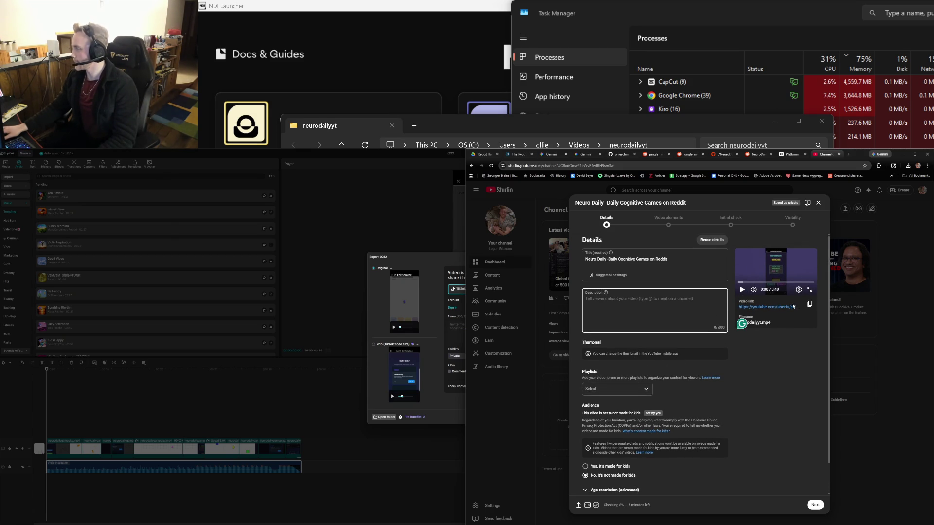
click(810, 305)
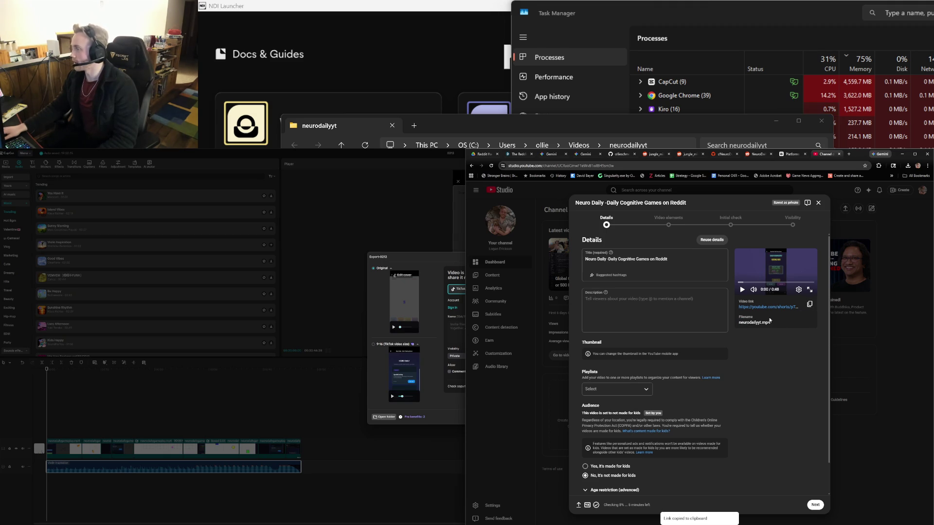
Skip through to Visibility, set the Short to Public, copy its link and publish.
click(814, 506)
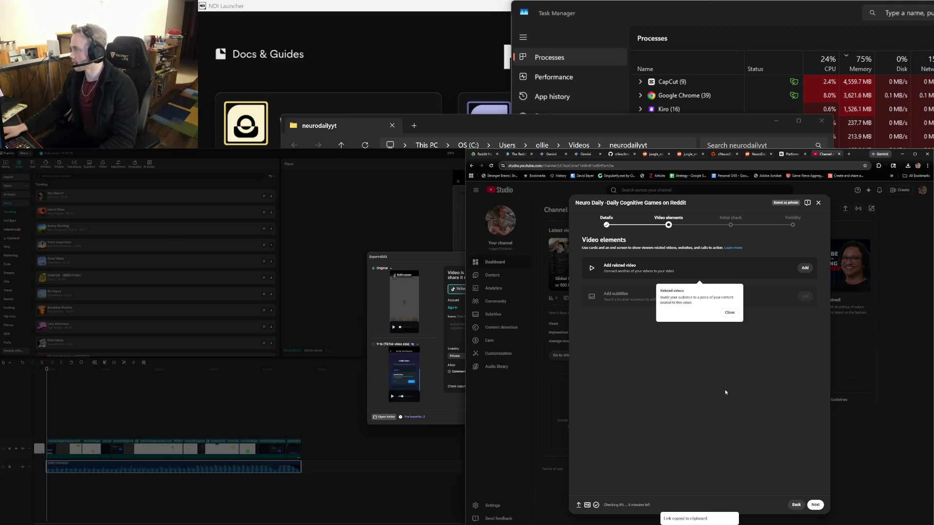
click(815, 505)
click(815, 505)
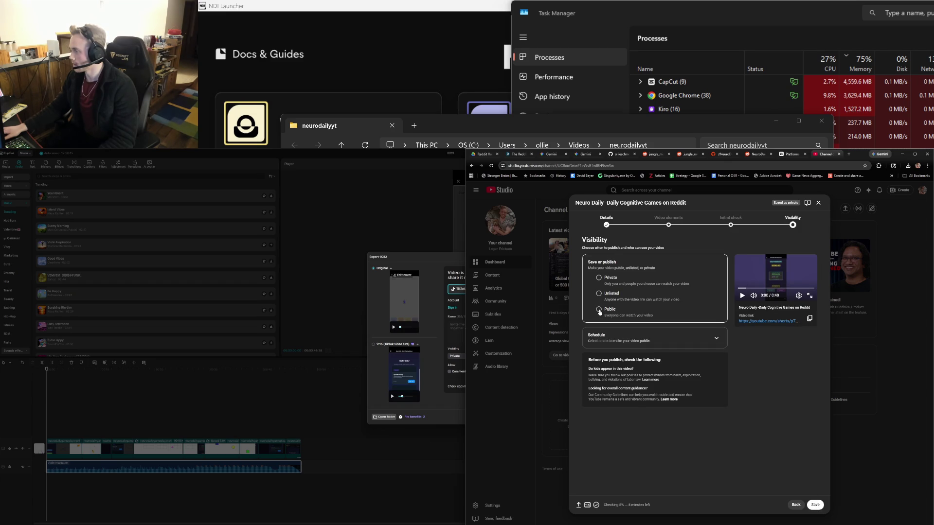
click(598, 310)
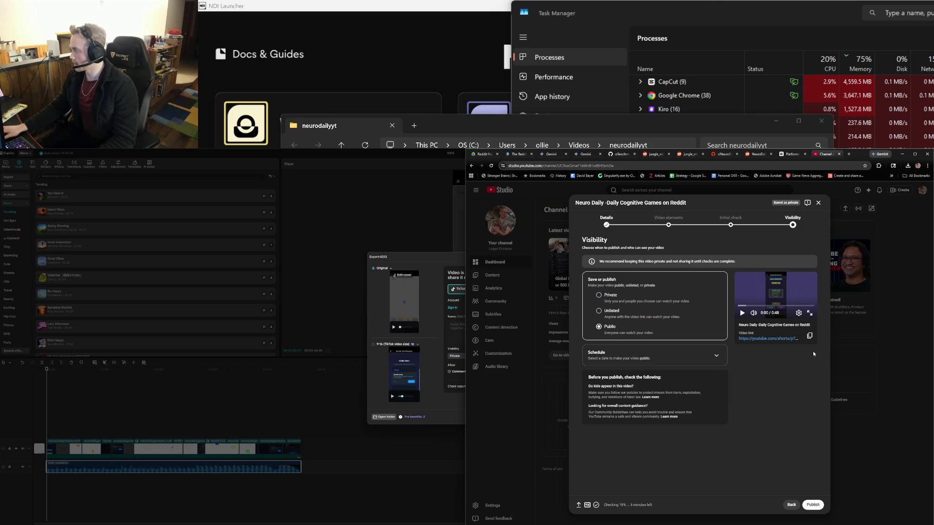
click(809, 335)
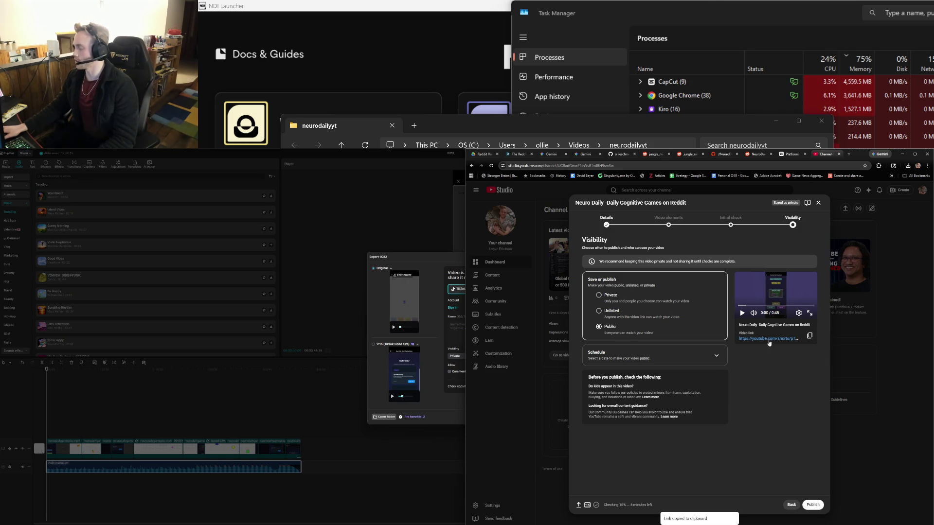
click(810, 503)
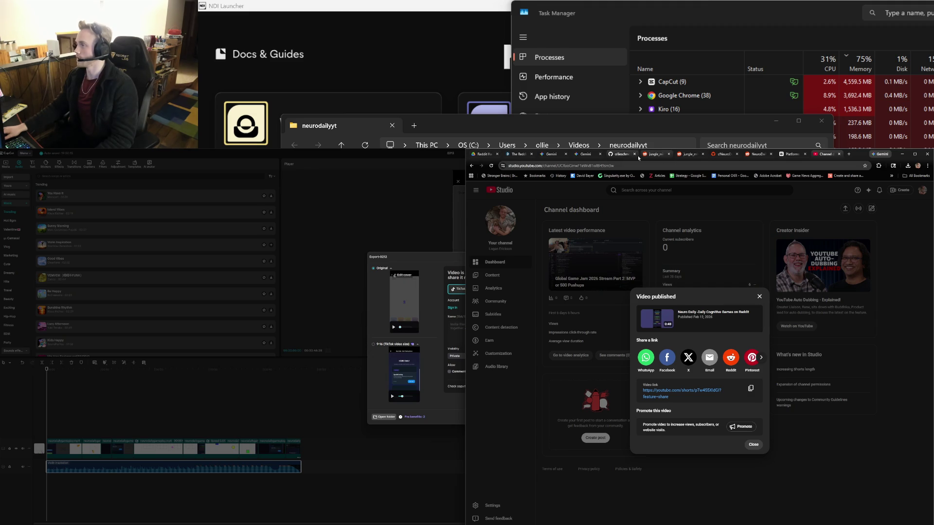
Switch back to the Devpost project tab.
key(alt+Tab)
key(alt+Tab)
key(alt+Tab)
key(alt+Tab)
key(alt+Tab)
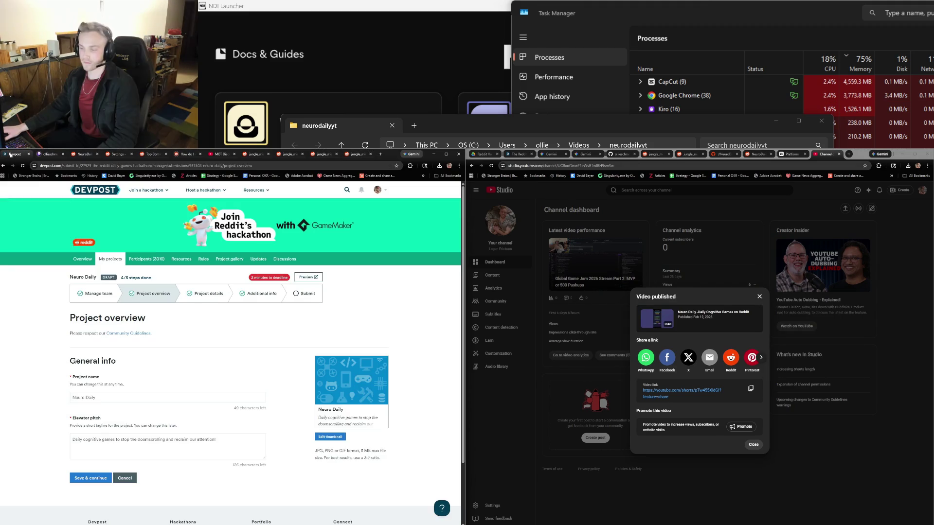
key(ctrl+1)
click(220, 395)
Save the Devpost project overview and continue to the project details.
scroll(101, 418, down, 2)
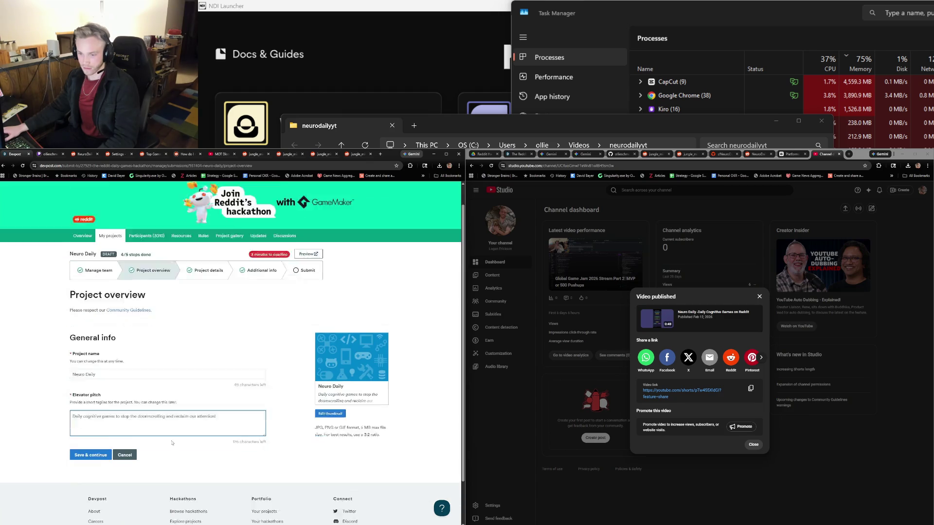
click(99, 407)
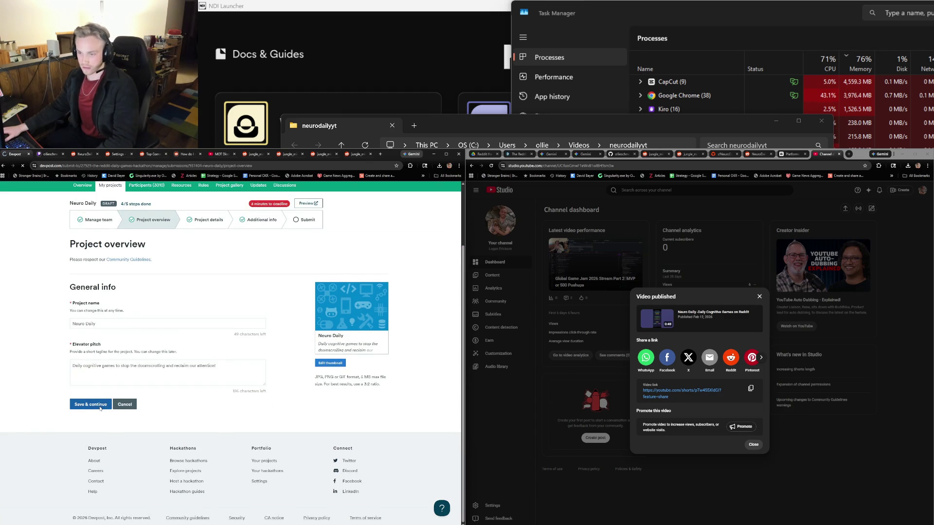
scroll(218, 437, down, 3)
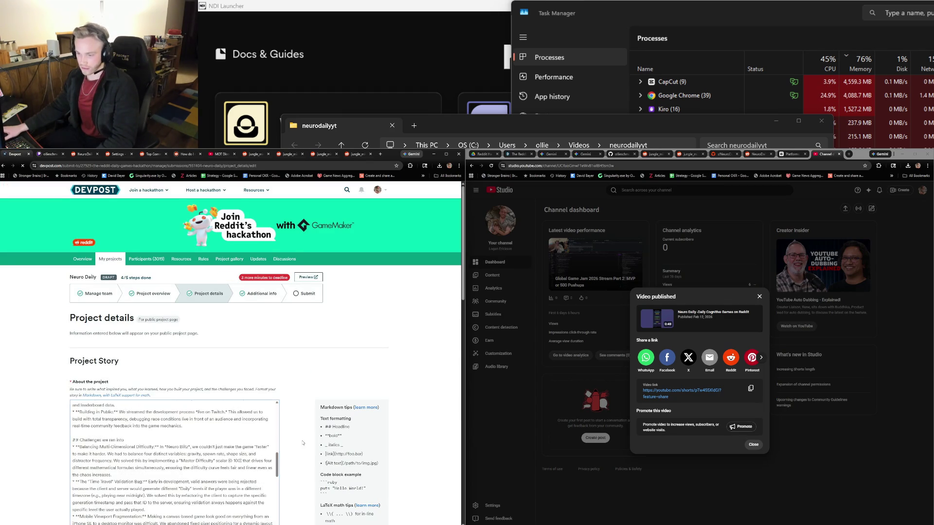
scroll(303, 443, down, 5)
scroll(219, 411, down, 10)
Paste the YouTube Short link as the demo video, save, and accept the Official Rules.
click(148, 387)
key(ctrl+v)
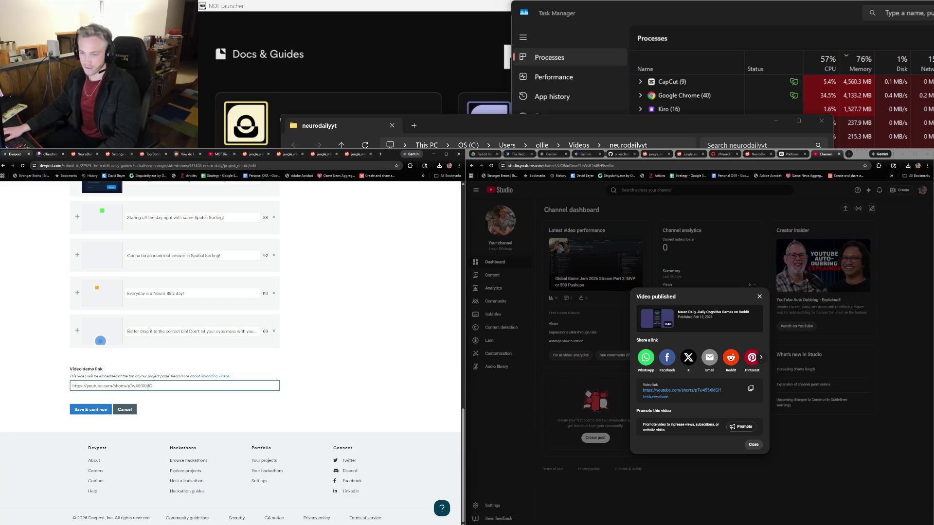
click(89, 410)
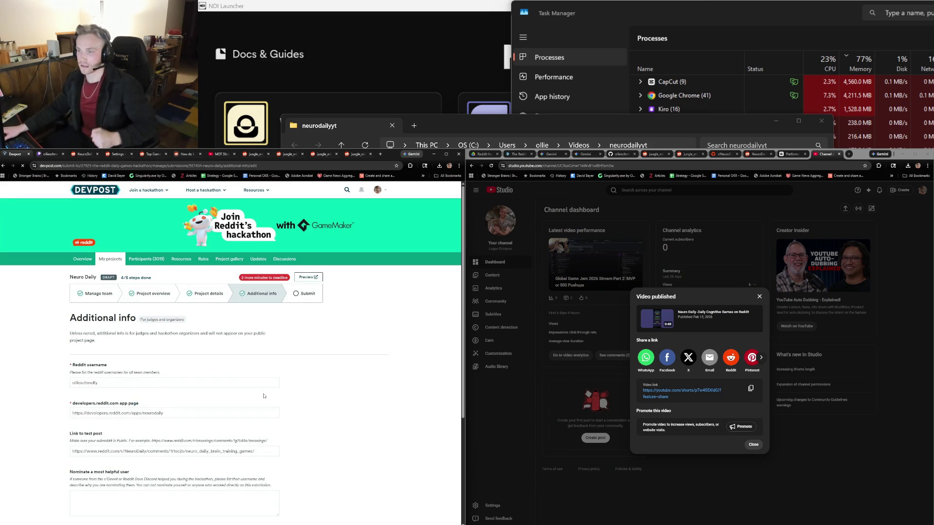
scroll(344, 371, down, 3)
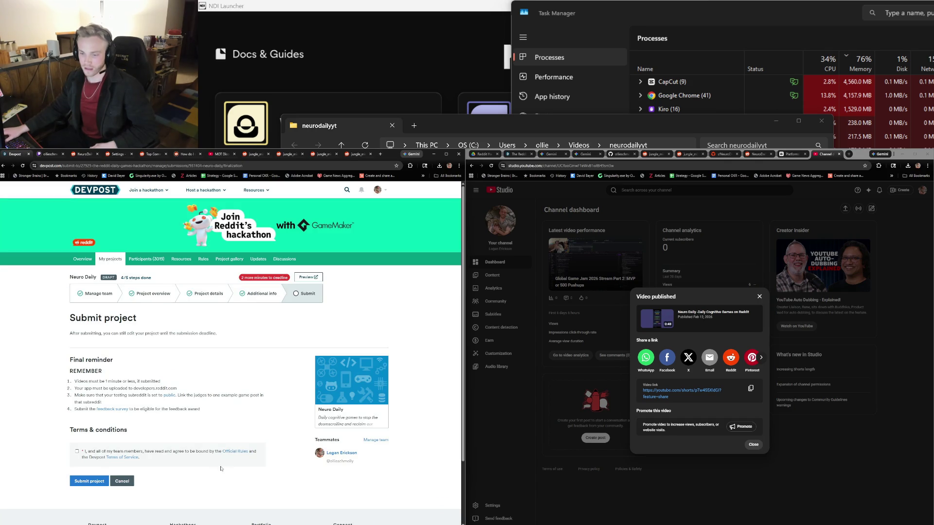
click(76, 451)
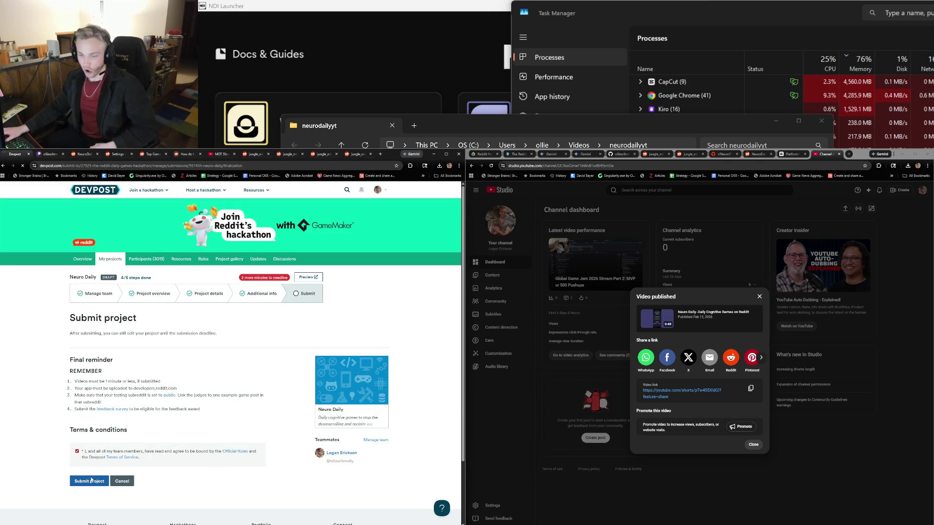
Submit Neuro Daily to The Reddit Daily Games Hackathon and review its public page.
click(91, 481)
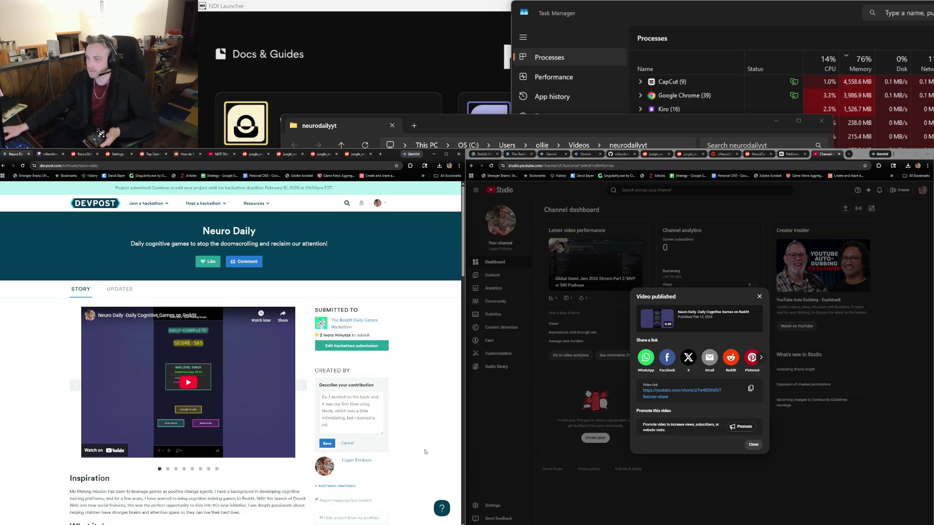
scroll(136, 479, down, 1)
Save 'I did it all :)' as the contribution description, then start the embedded demo video.
click(375, 412)
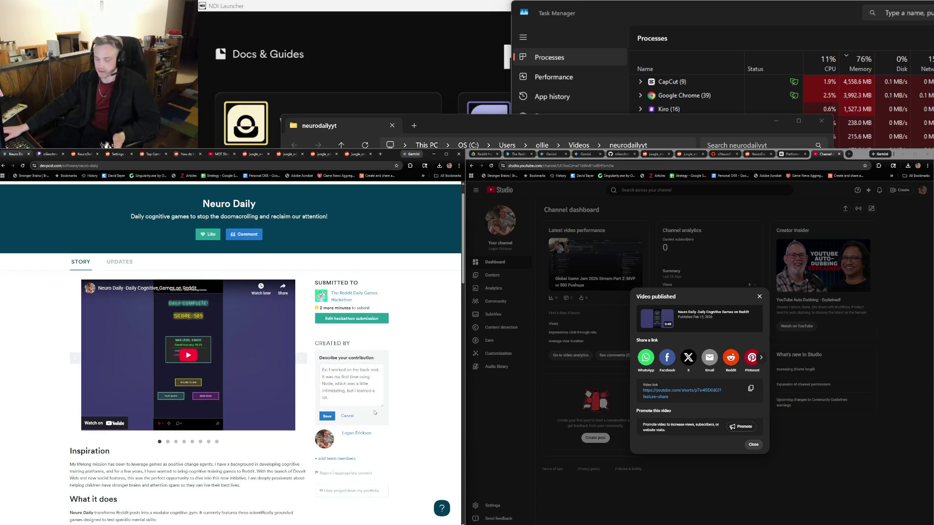
click(343, 374)
text(I di)
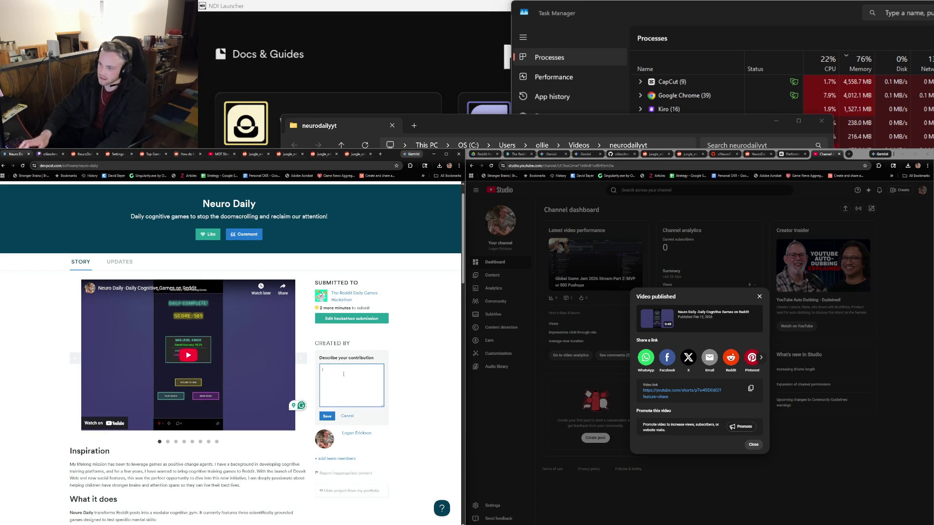
key(BackSpace)
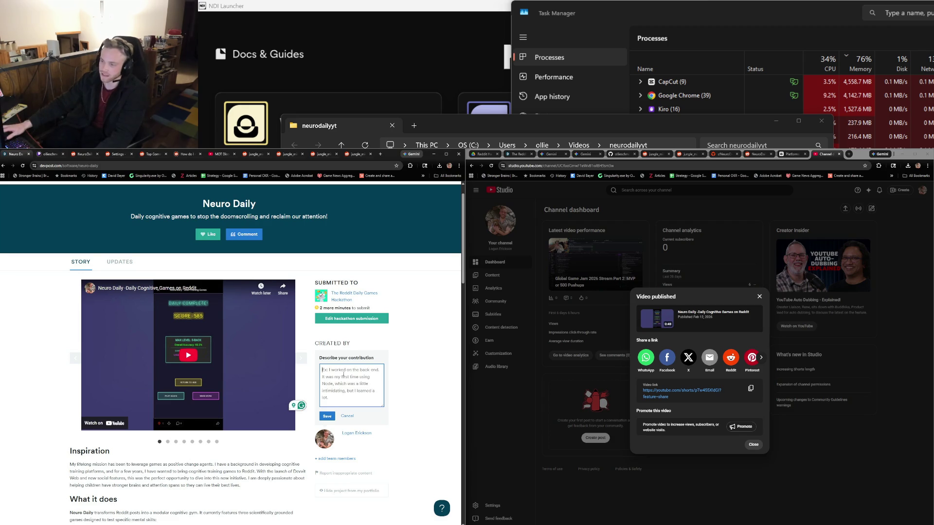
text(It)
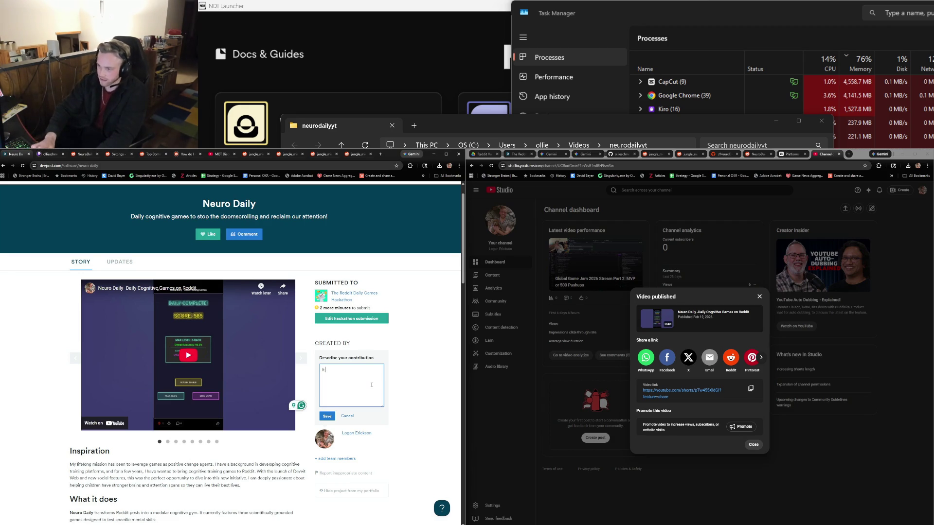
key(BackSpace)
key(BackSpace)
text(I)
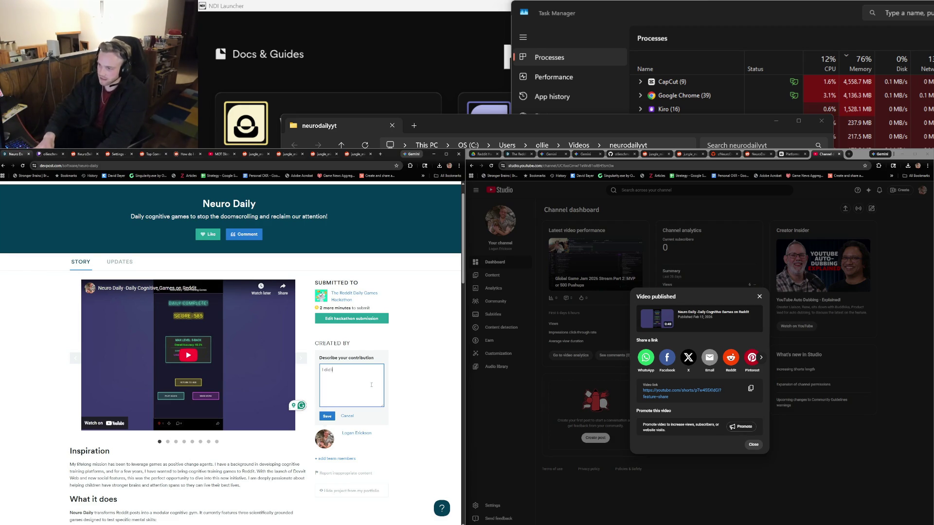
text(t all :))
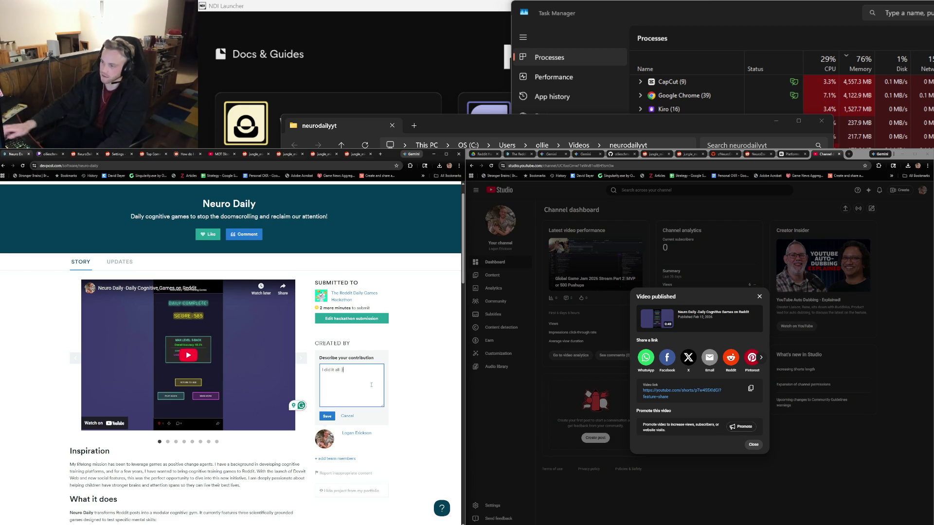
click(326, 417)
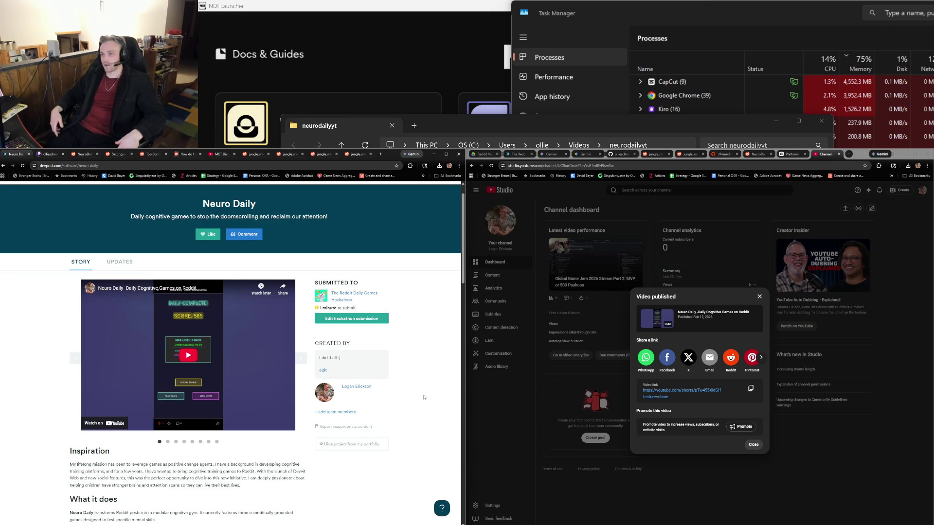
click(189, 360)
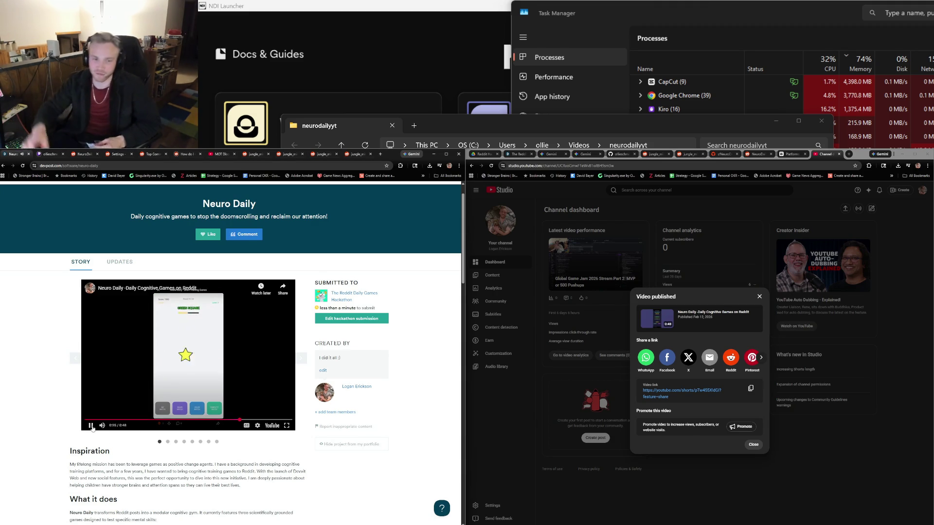
Pause the Neuro Daily demo, scroll through the write-up, and copy the project page's URL.
click(90, 426)
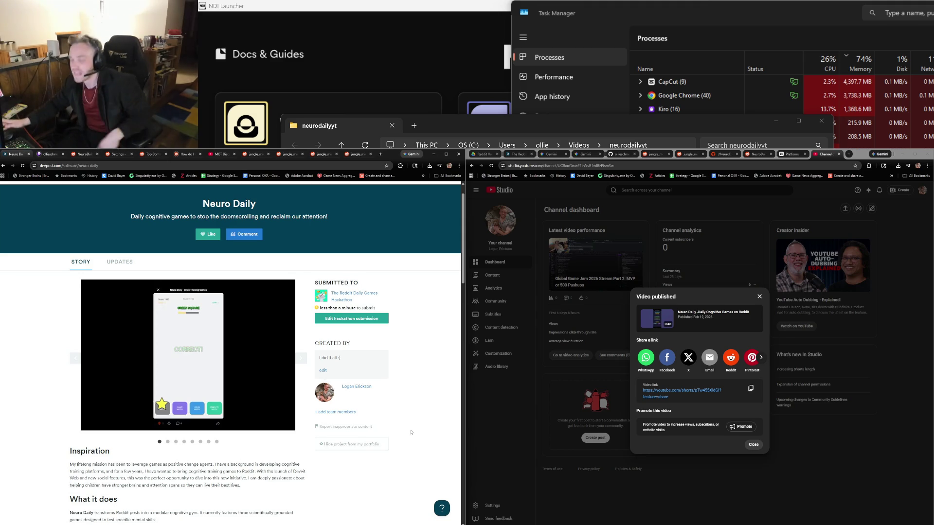
scroll(235, 513, down, 12)
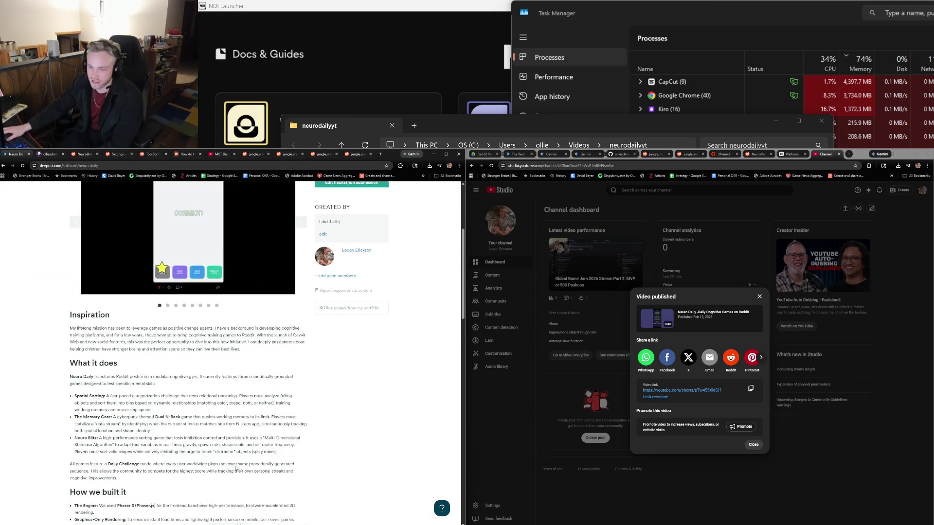
scroll(241, 443, down, 5)
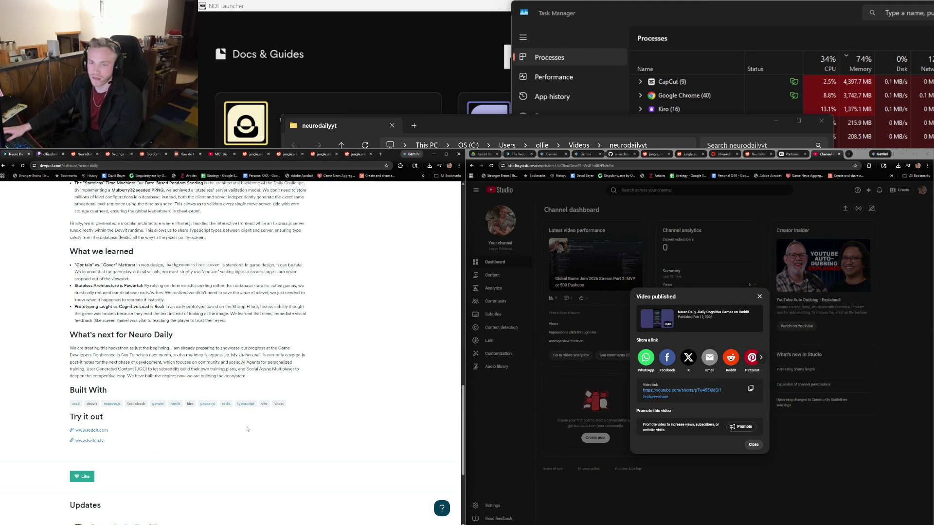
click(128, 165)
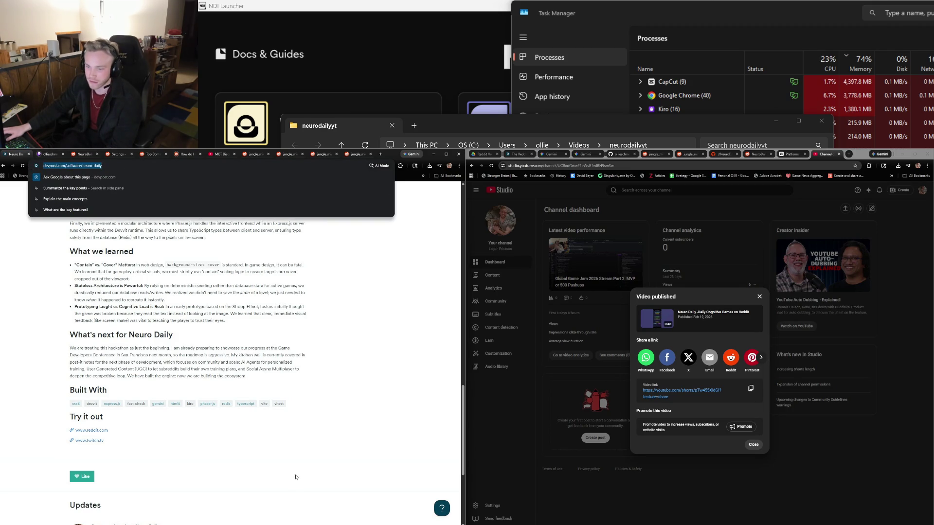
scroll(295, 477, down, 1)
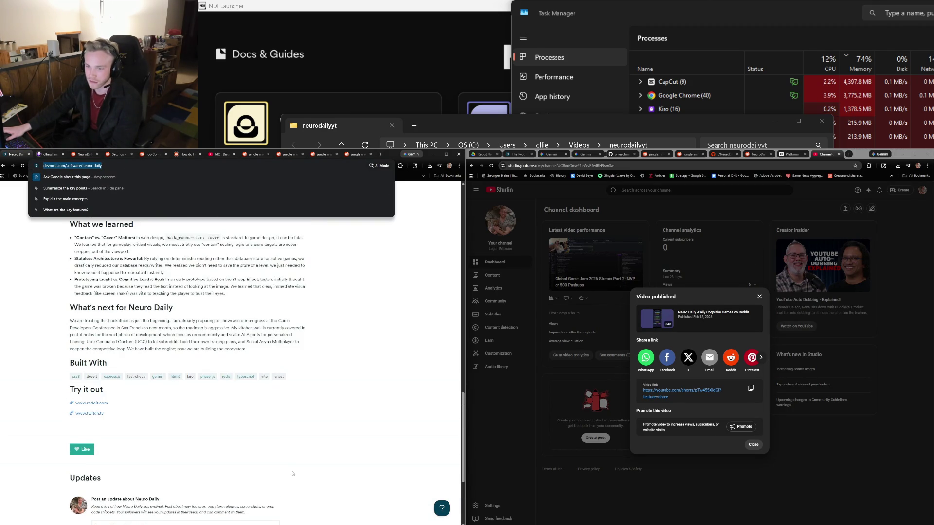
scroll(293, 474, up, 1)
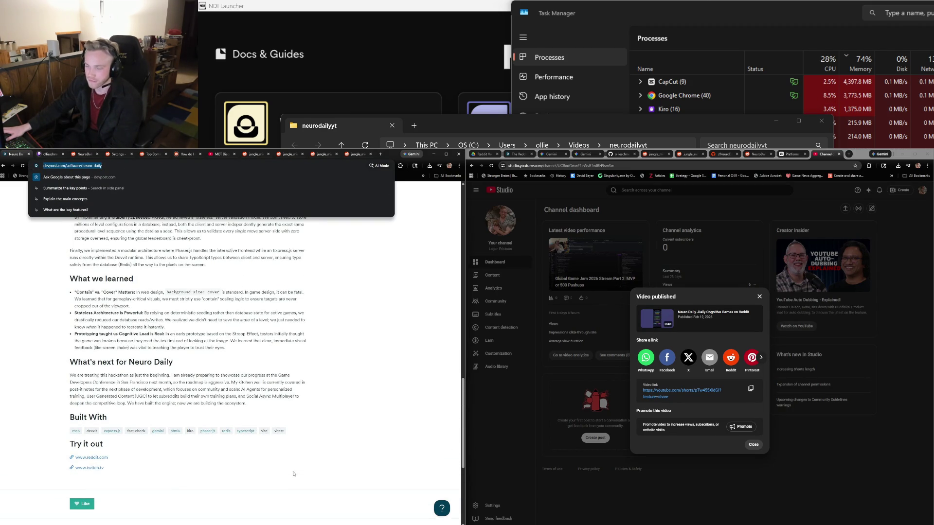
click(49, 154)
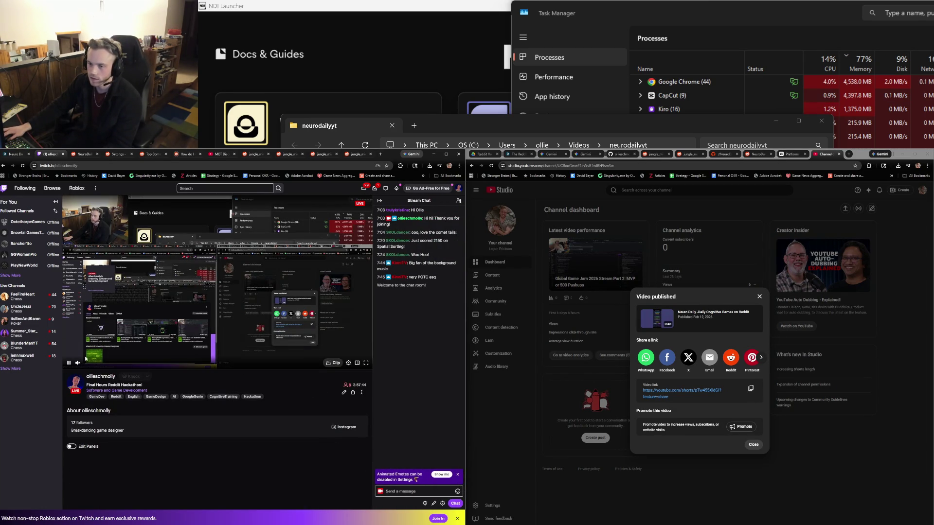
Paste the Devpost project link into Twitch stream chat and send it.
click(68, 363)
click(419, 492)
text(https://devpost.com/software/neuro-daily)
key(Return)
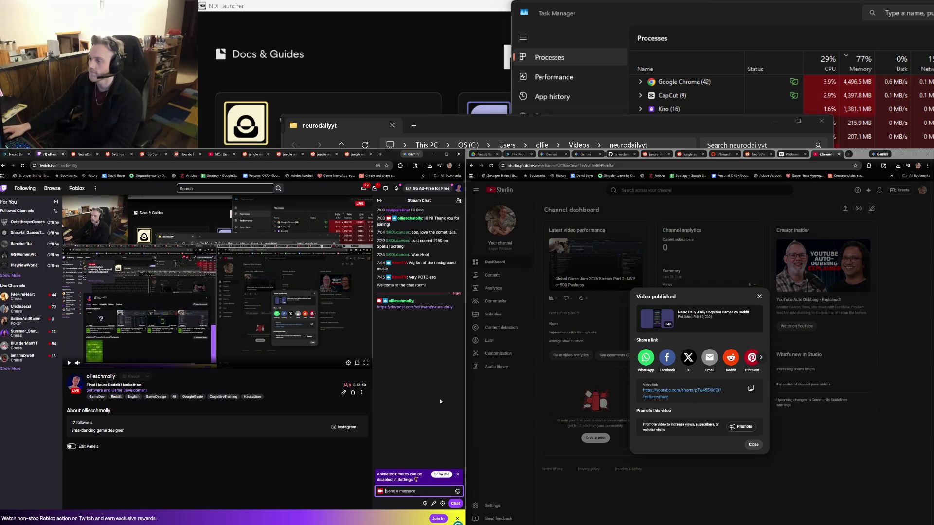
Pin the posted Devpost link message in chat with a chosen pin duration.
click(458, 297)
click(444, 290)
click(447, 216)
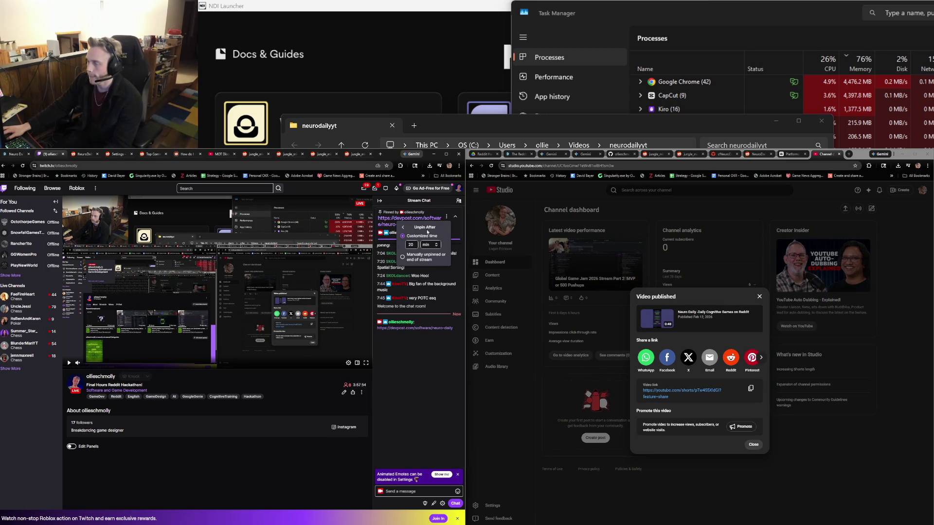
click(435, 405)
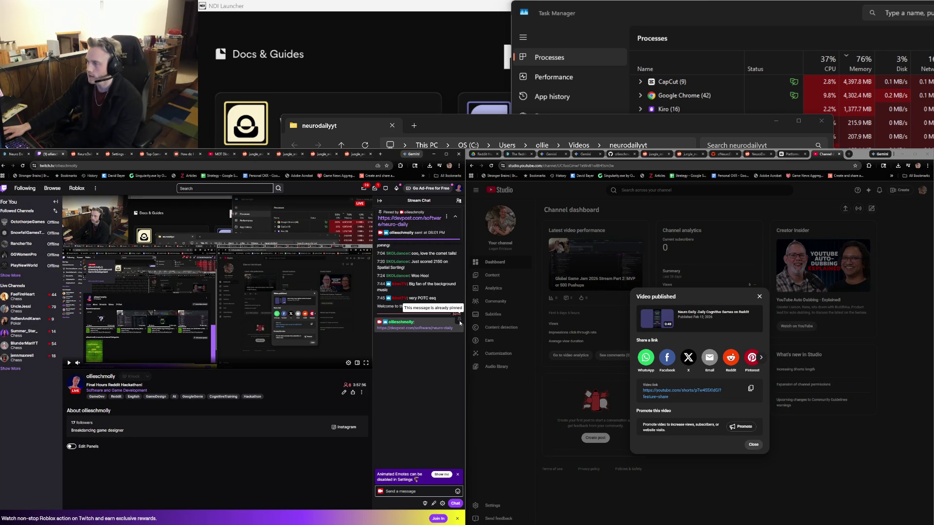
click(408, 491)
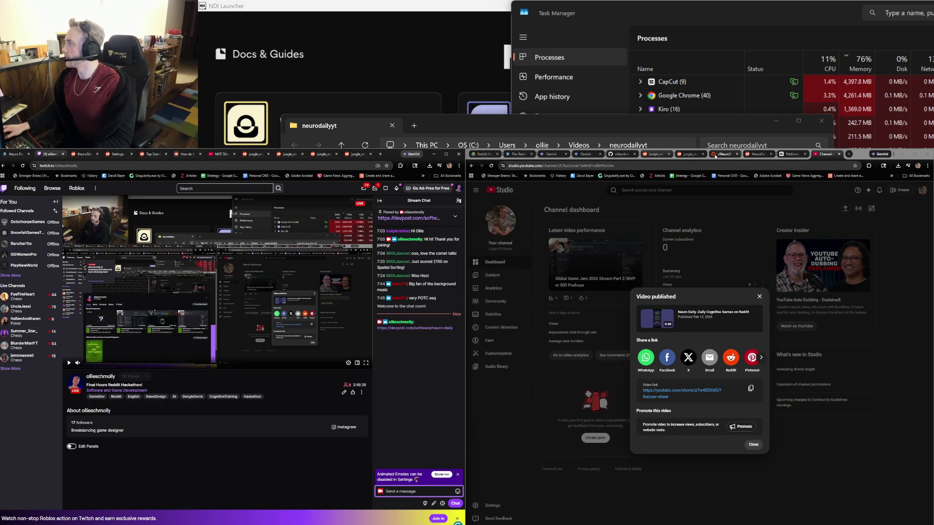
click(713, 157)
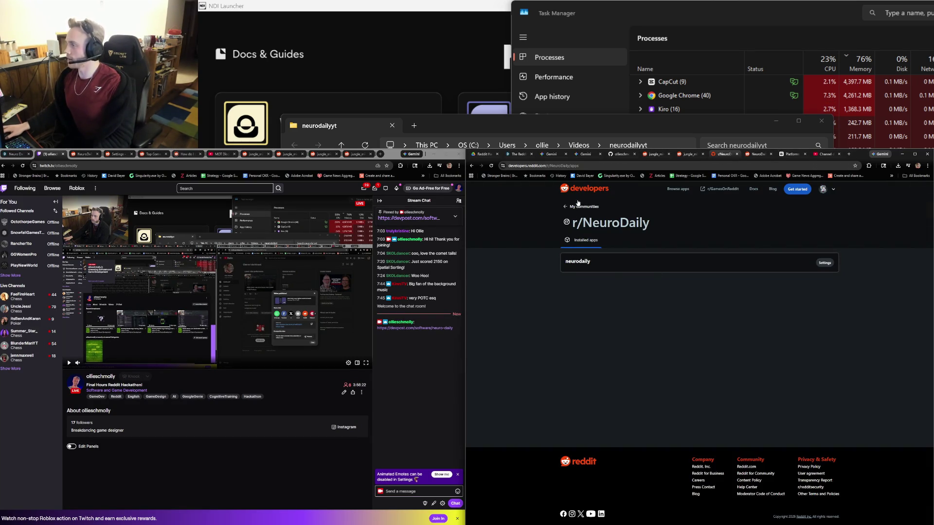
Copy the r/NeuroDaily subreddit URL and send it in the Twitch chat.
click(608, 223)
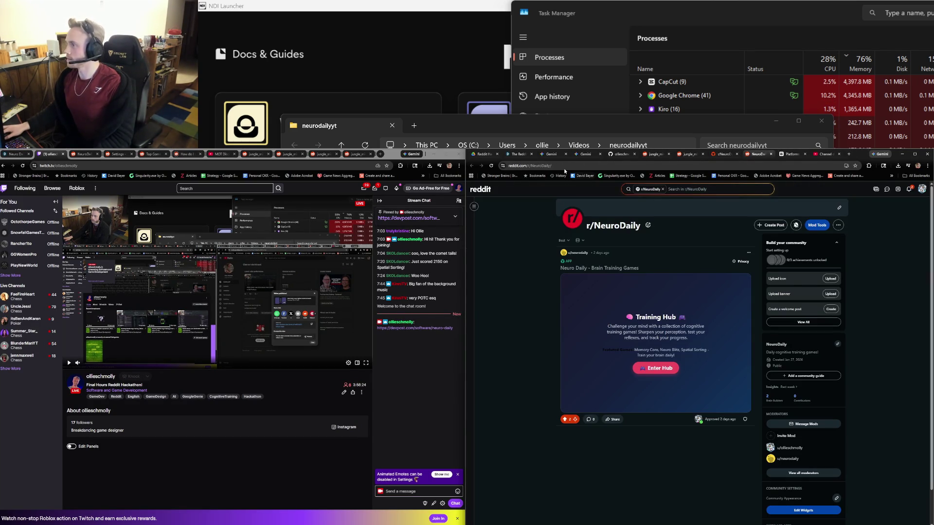
click(565, 167)
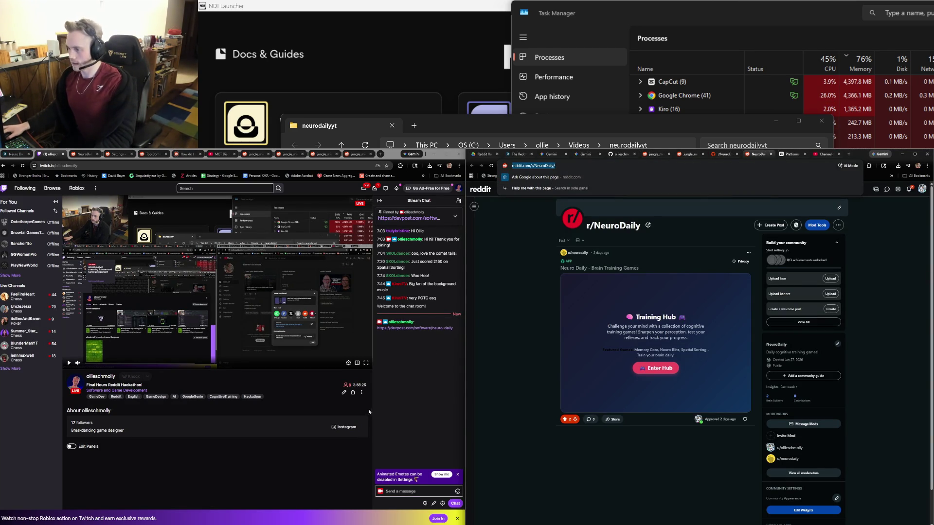
click(413, 492)
text(https://www.reddit.com/r/NeuroDaily/)
click(455, 504)
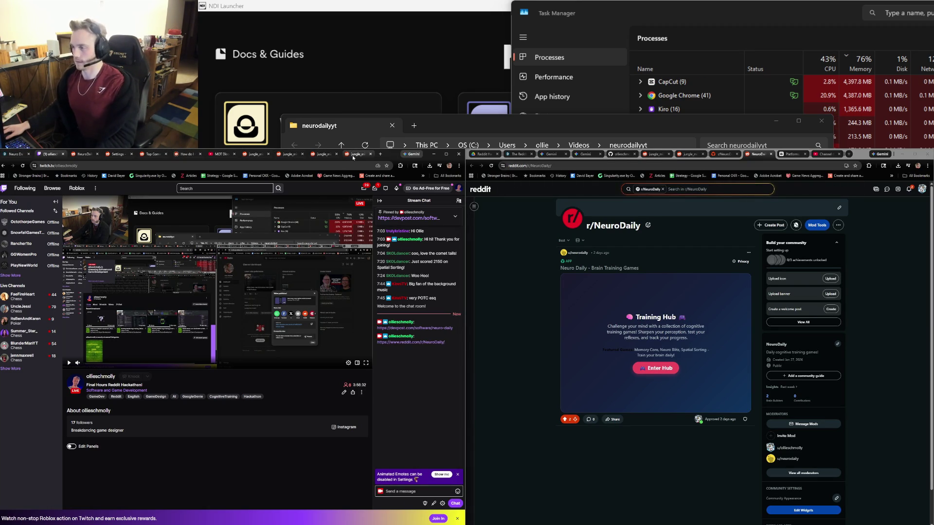
From the Devpost project page, open r/NeuroDaily in a new tab.
click(11, 154)
scroll(366, 390, up, 15)
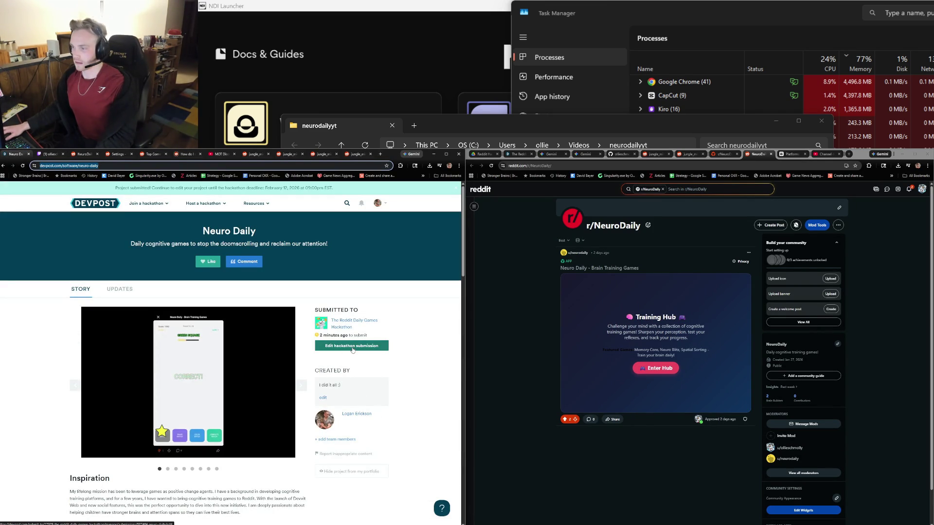
click(249, 474)
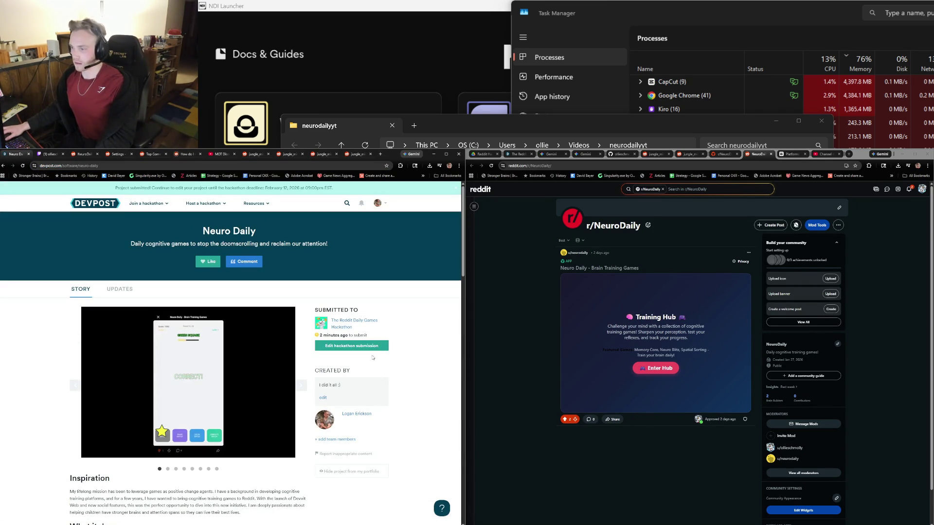
scroll(250, 474, down, 20)
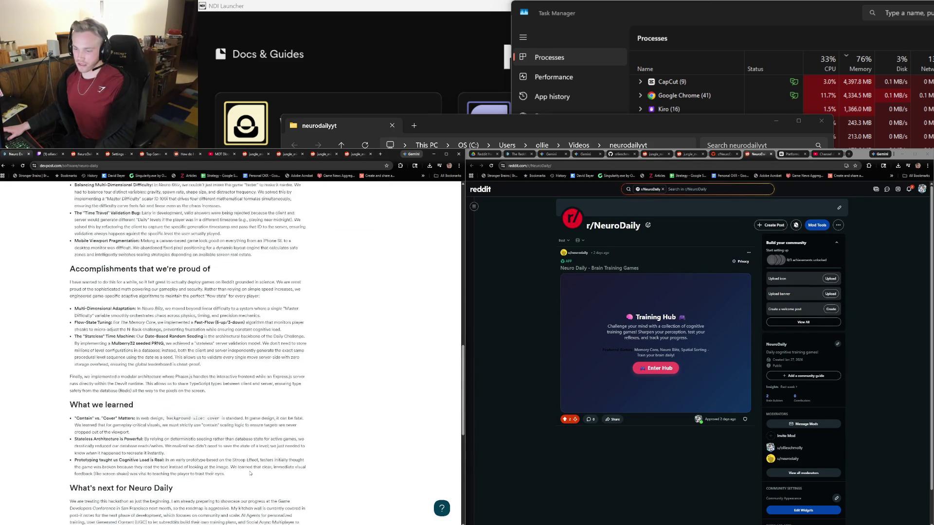
click(92, 403)
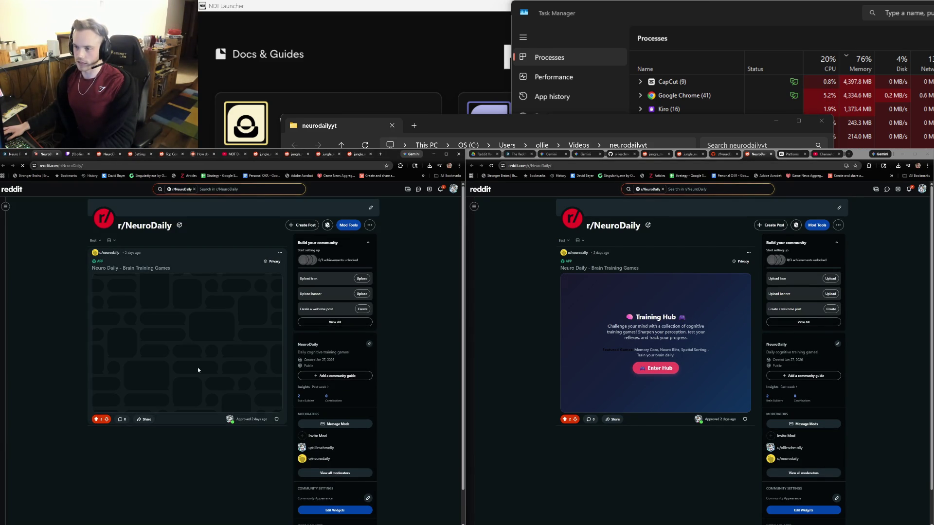
Enter the training hub and play Spatial Sorting, sorting the green square as a shape match.
click(199, 369)
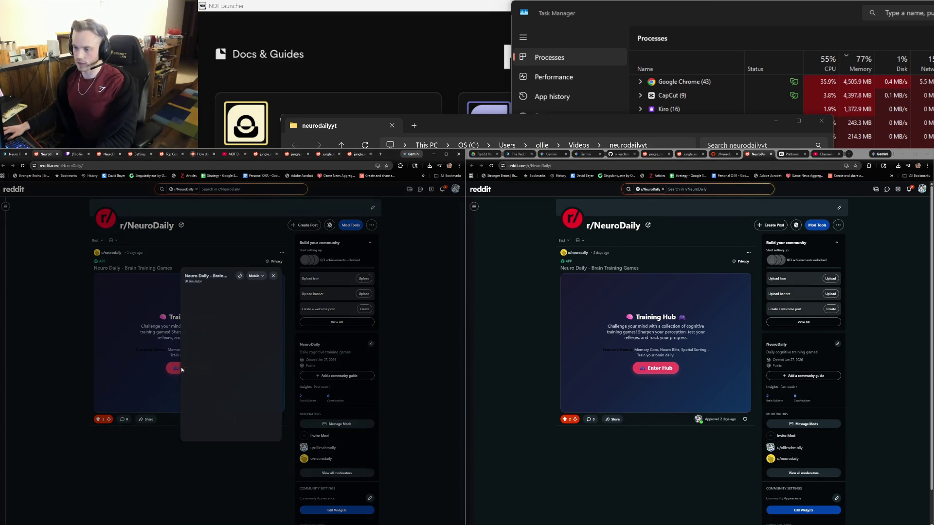
scroll(239, 426, down, 3)
scroll(240, 428, up, 1)
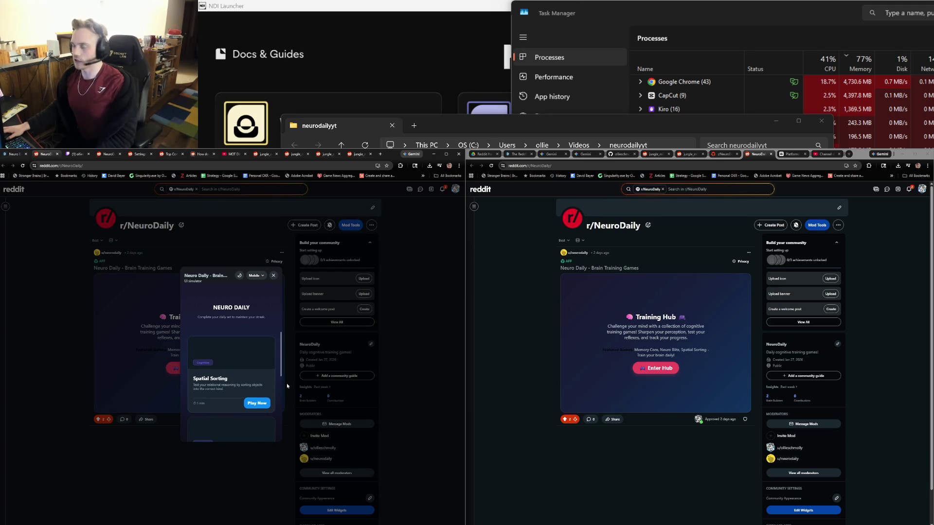
click(261, 404)
click(238, 369)
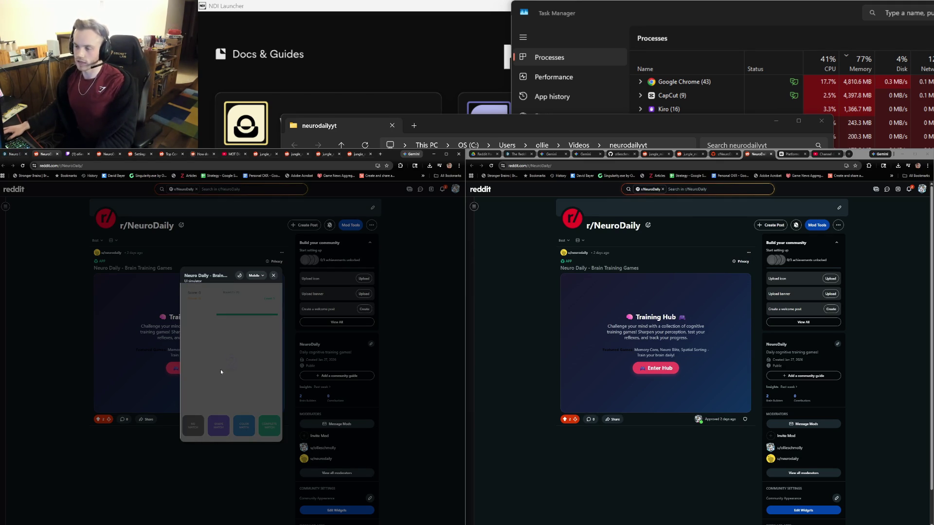
mouse_move(231, 327)
mouse_down()
mouse_move(268, 379)
mouse_move(205, 434)
mouse_up()
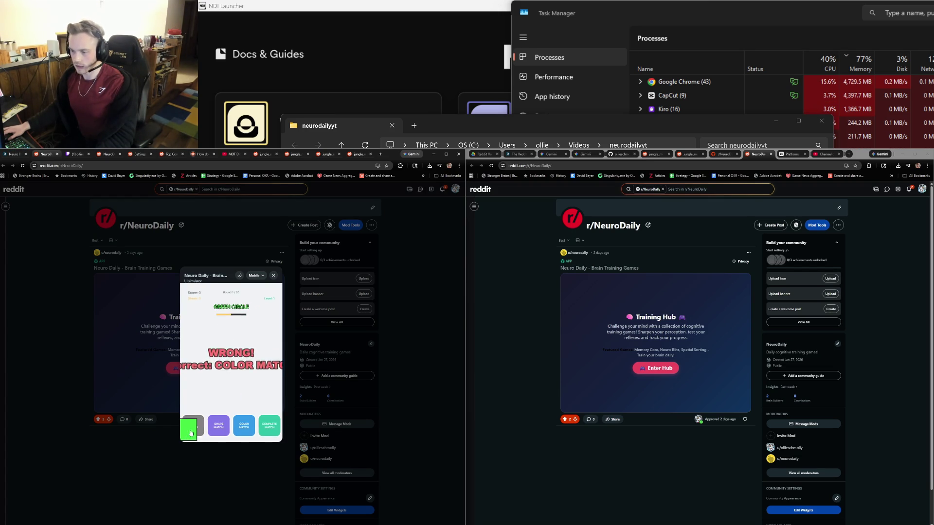
click(273, 275)
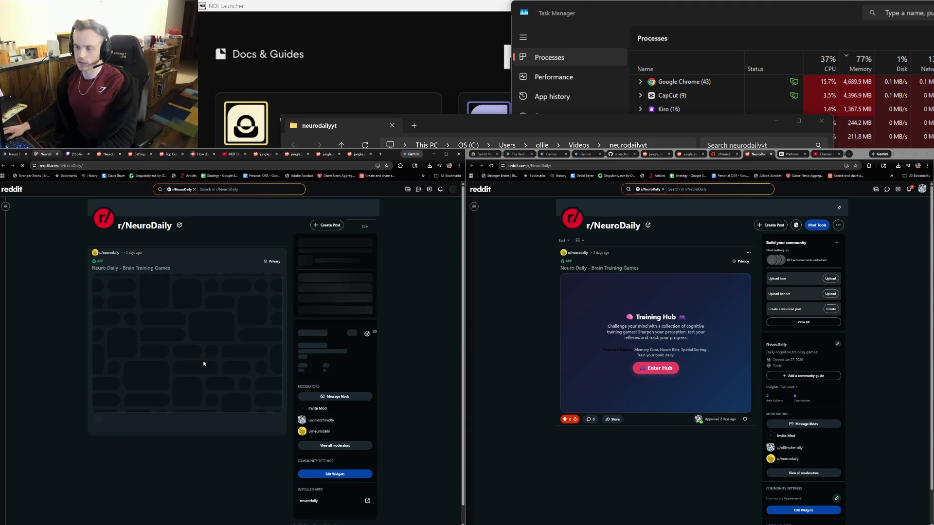
Reopen the Neuro Daily training hub and open Neuro Blitz.
click(204, 366)
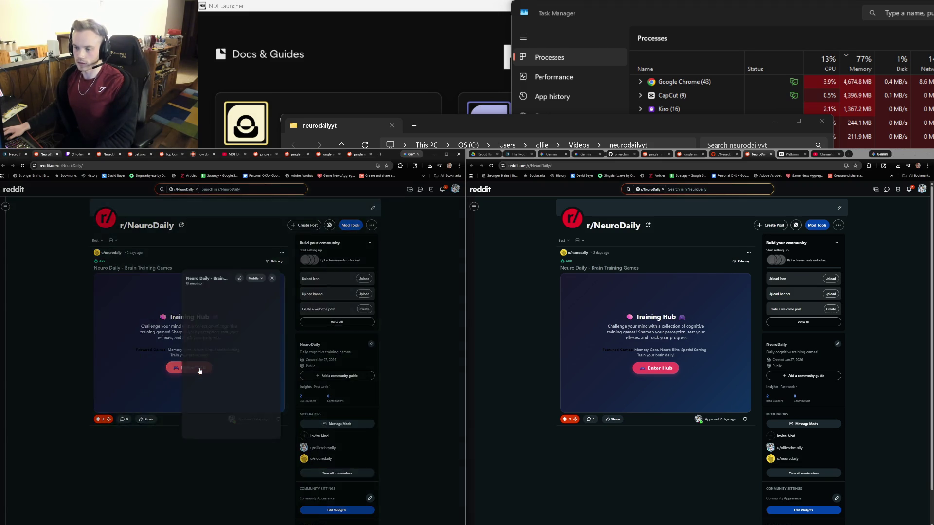
scroll(239, 397, down, 2)
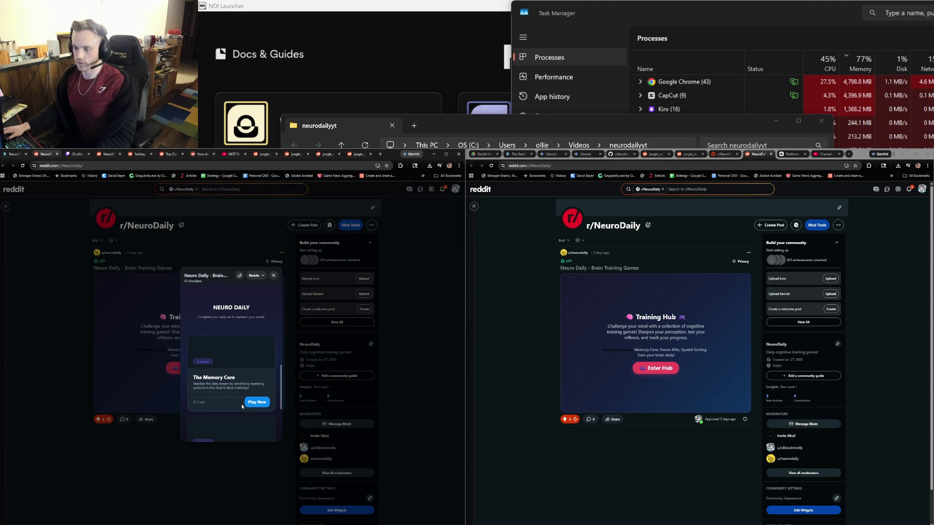
click(249, 402)
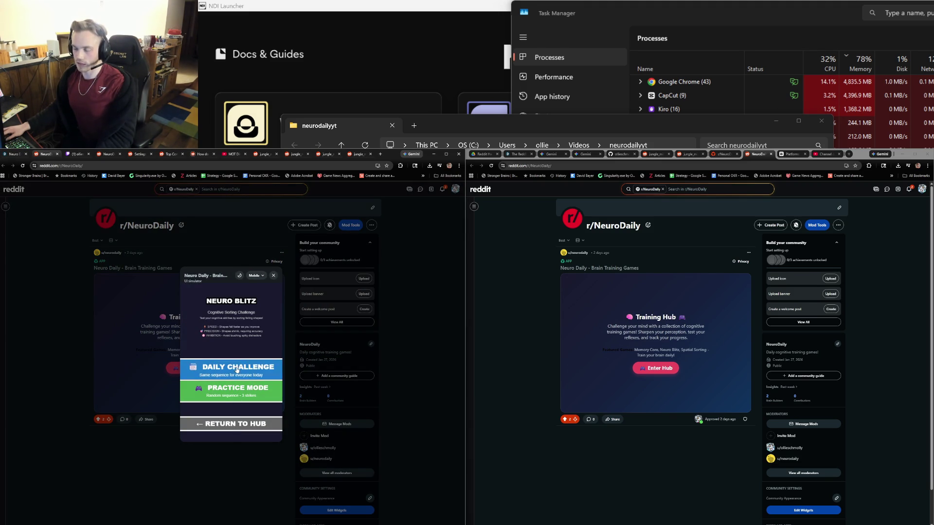
Return to the hub's game list and start a Neuro Blitz practice round.
click(238, 424)
scroll(241, 428, down, 3)
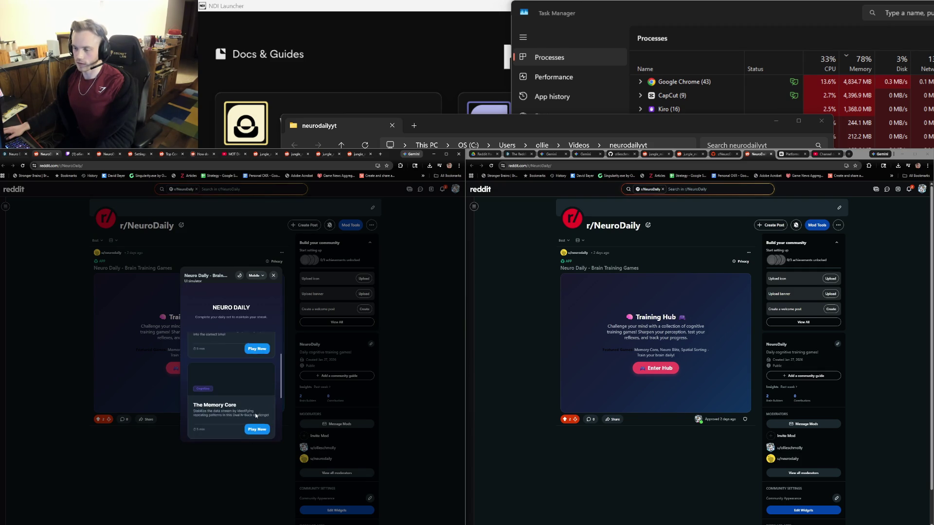
scroll(240, 428, down, 2)
click(254, 401)
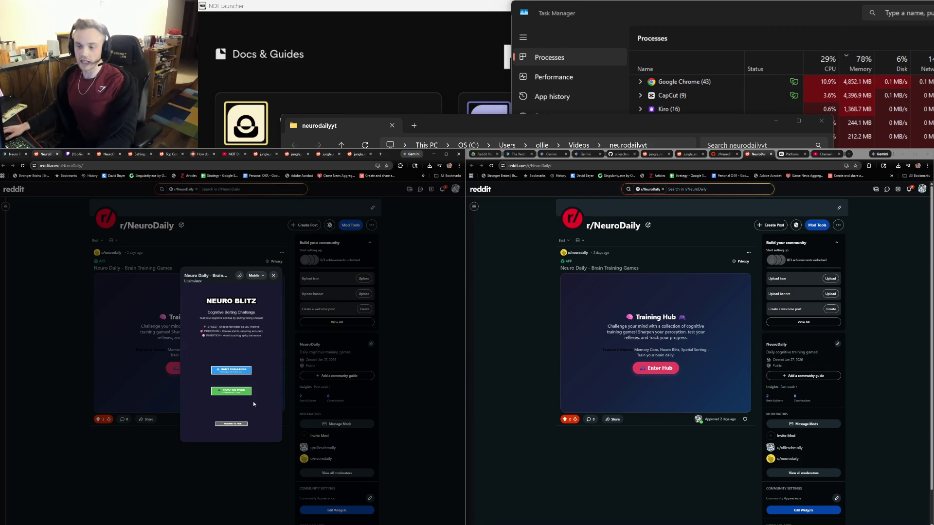
click(244, 392)
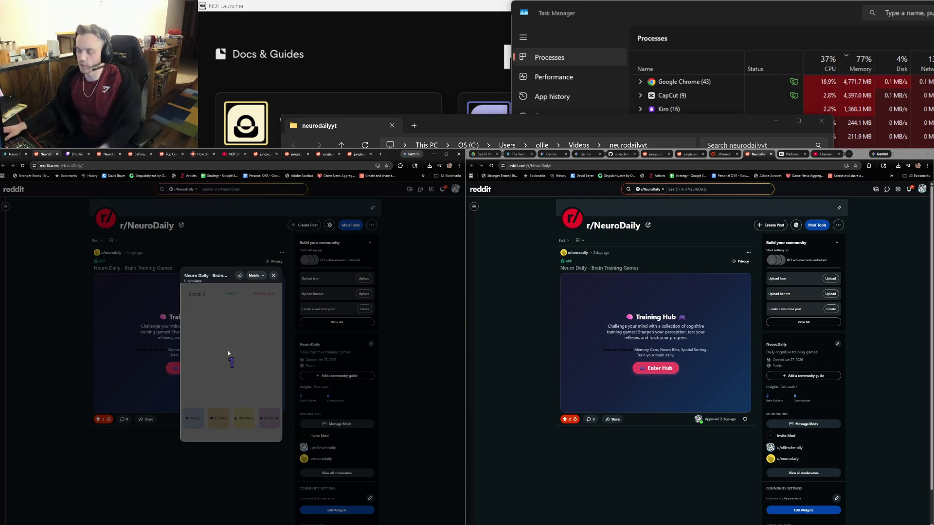
Sort the first falling squares, triangle, circles and diamonds onto their matching buttons.
click(222, 418)
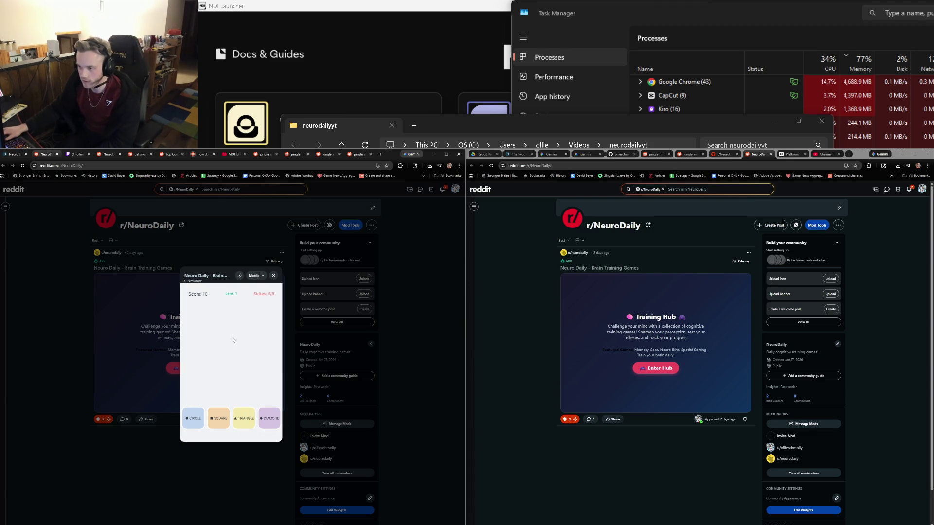
click(219, 417)
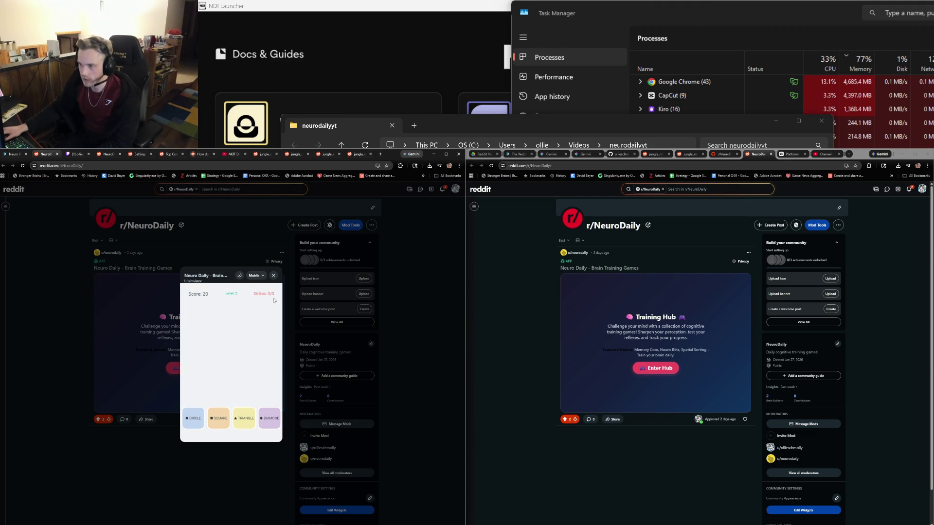
click(243, 418)
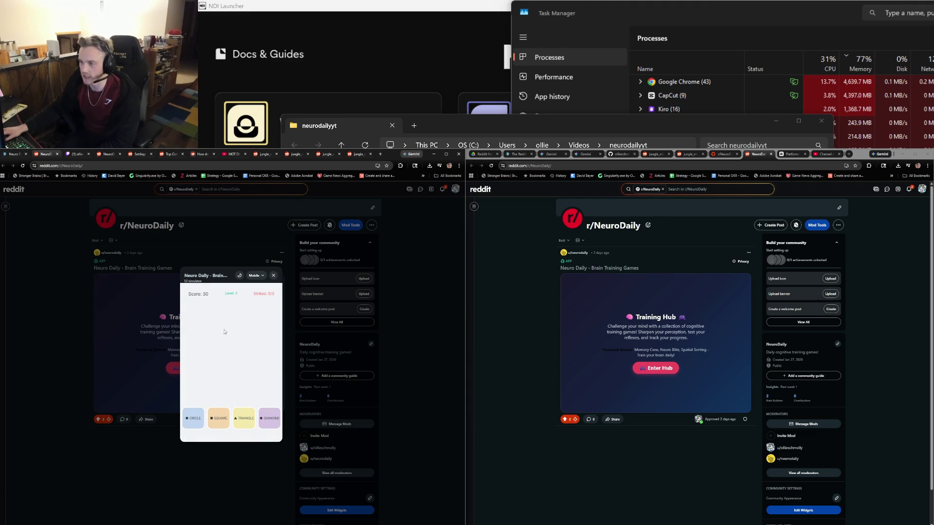
key(1)
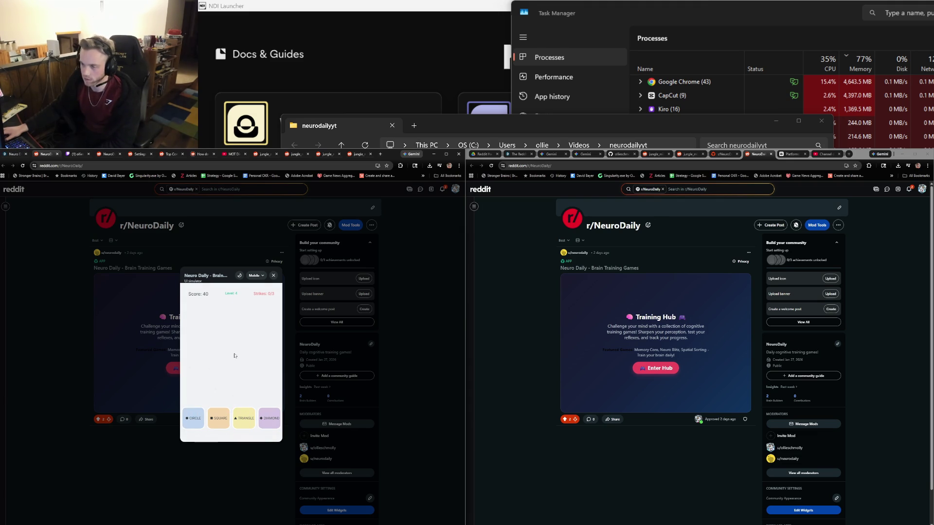
key(4)
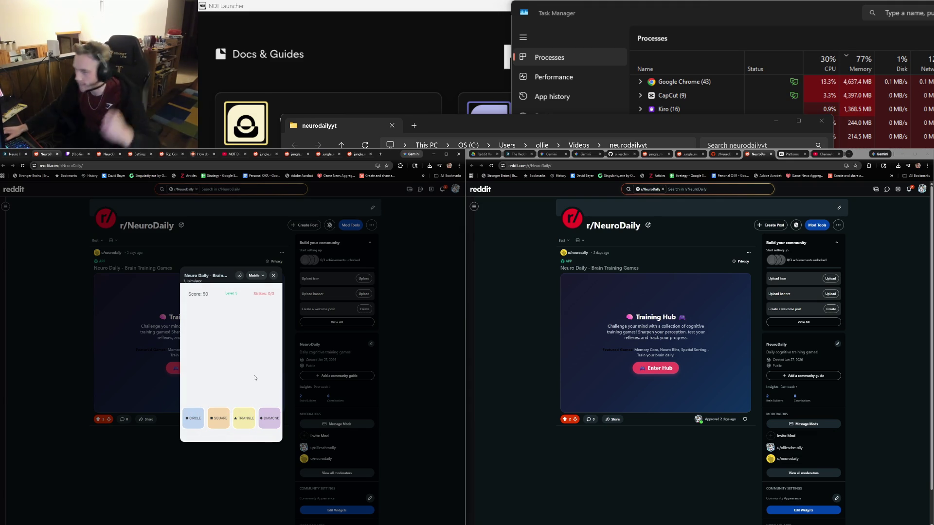
drag(248, 341, 211, 401)
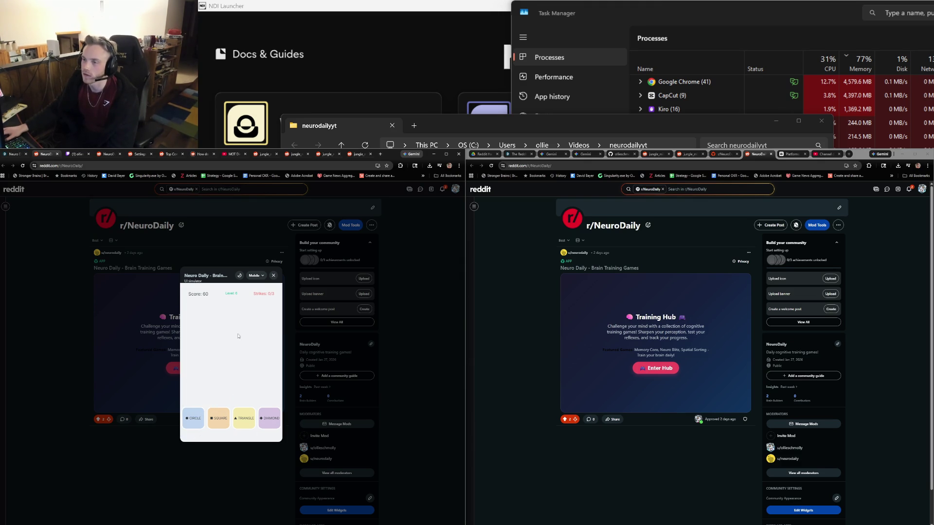
mouse_move(237, 329)
mouse_down()
mouse_move(218, 377)
mouse_move(223, 412)
mouse_up()
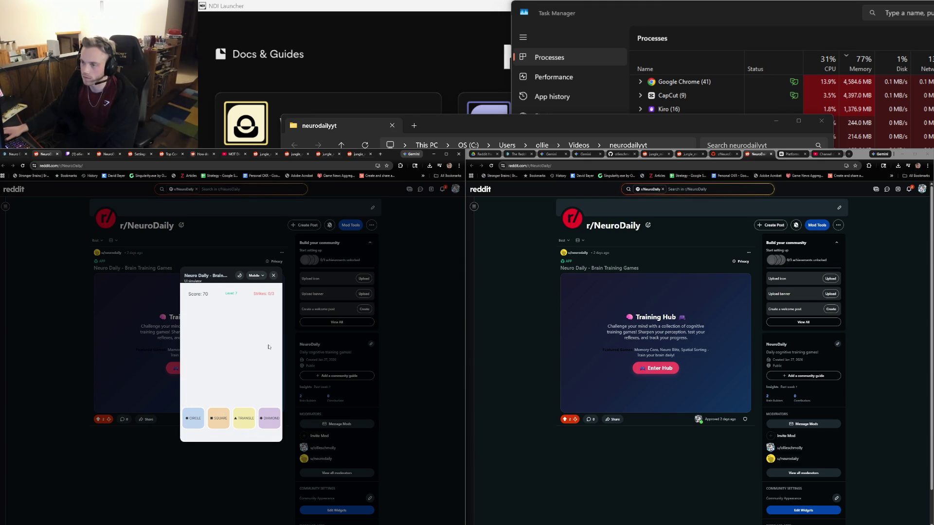
drag(262, 314, 267, 423)
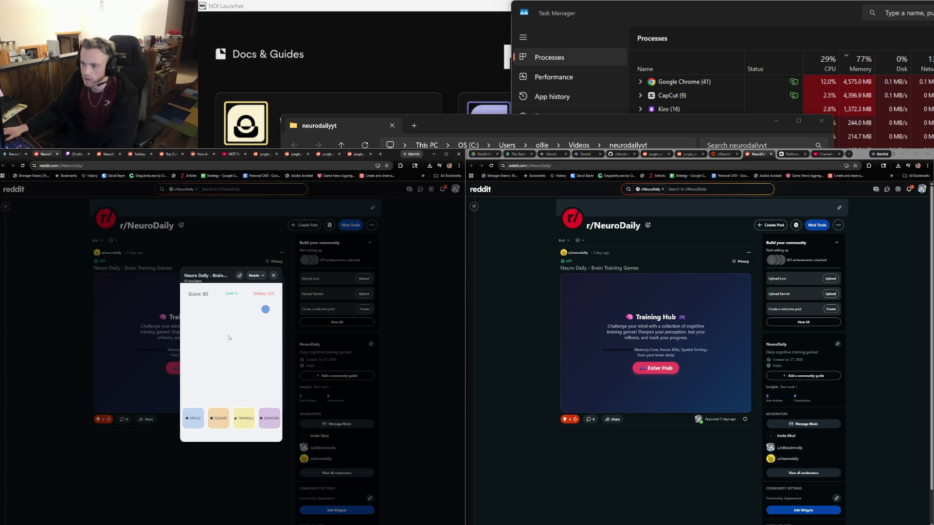
drag(266, 330, 231, 361)
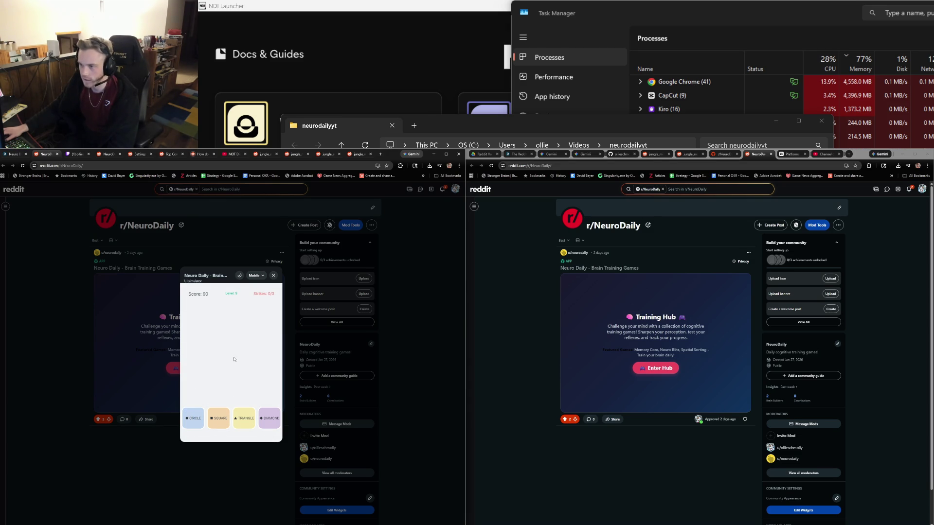
mouse_move(210, 339)
mouse_down()
mouse_move(216, 347)
mouse_move(236, 328)
mouse_move(257, 333)
mouse_move(231, 335)
mouse_up()
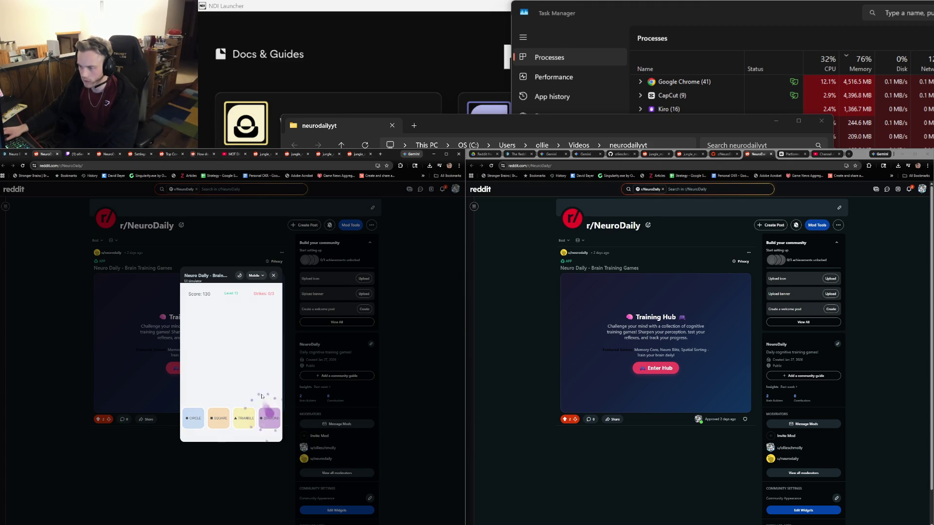
Keep sorting diamonds, squares, circles and triangles until the score reaches 250.
mouse_move(199, 345)
mouse_down()
mouse_move(219, 348)
mouse_move(235, 374)
mouse_up()
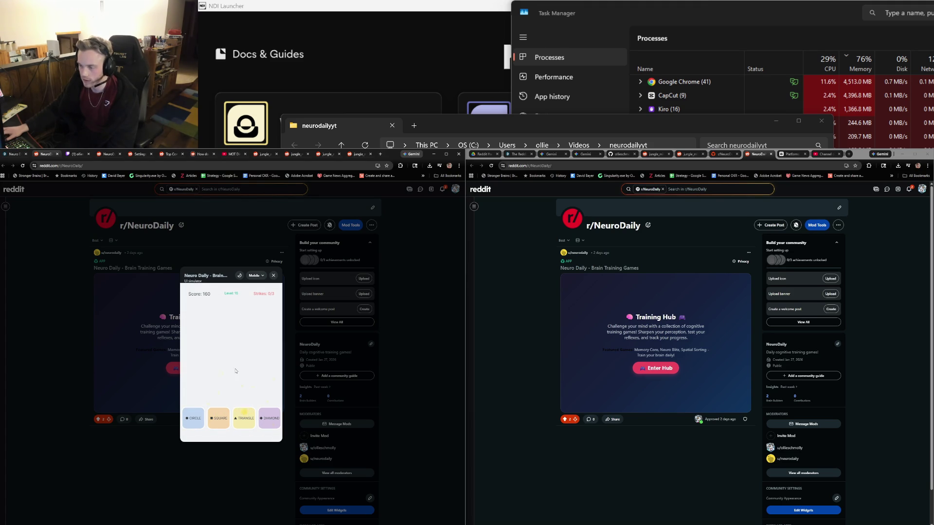
drag(225, 329, 220, 351)
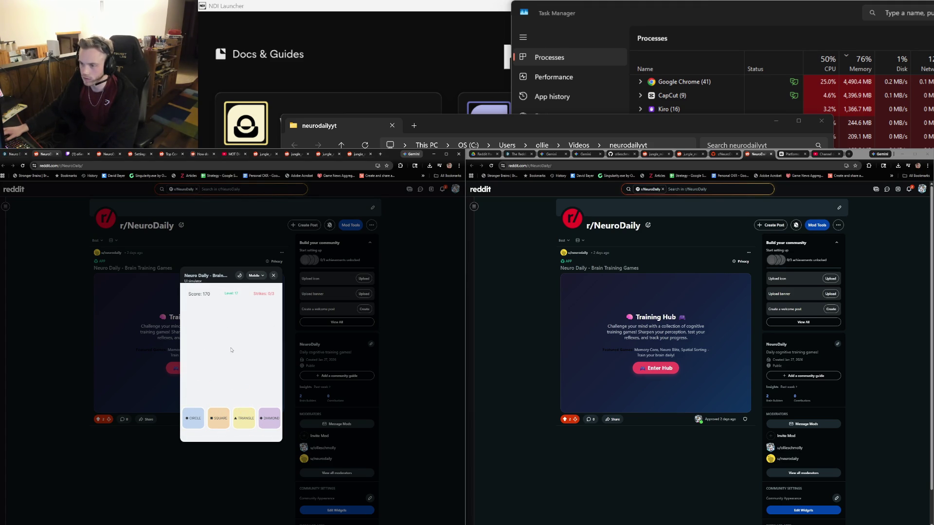
drag(199, 324, 237, 375)
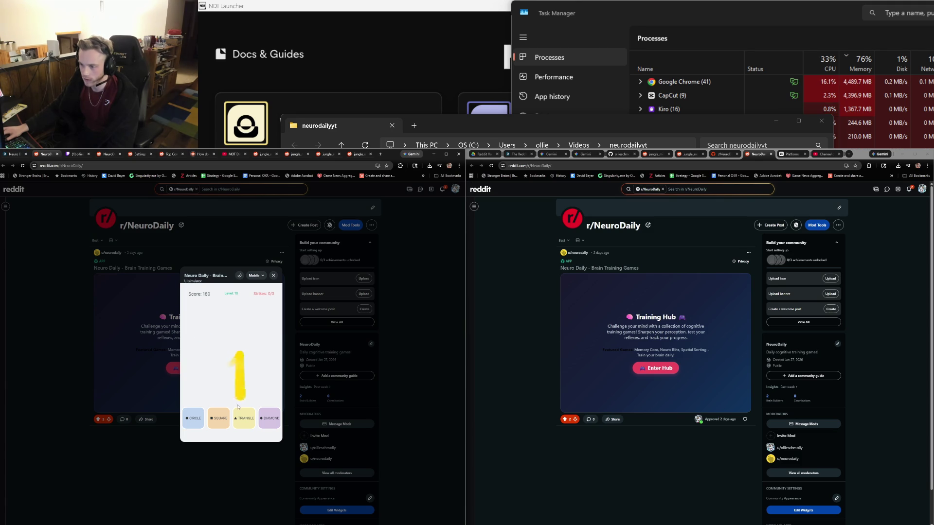
drag(222, 335, 219, 385)
drag(203, 338, 197, 381)
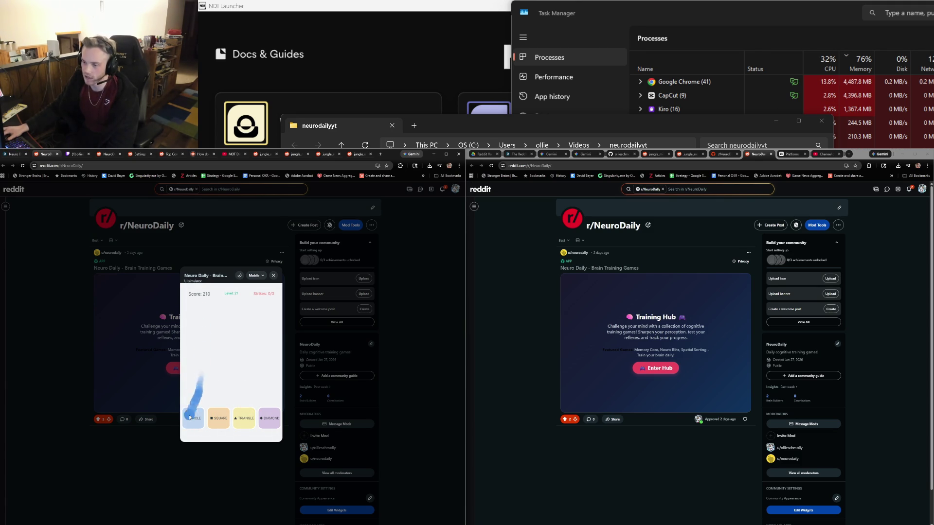
drag(232, 337, 238, 374)
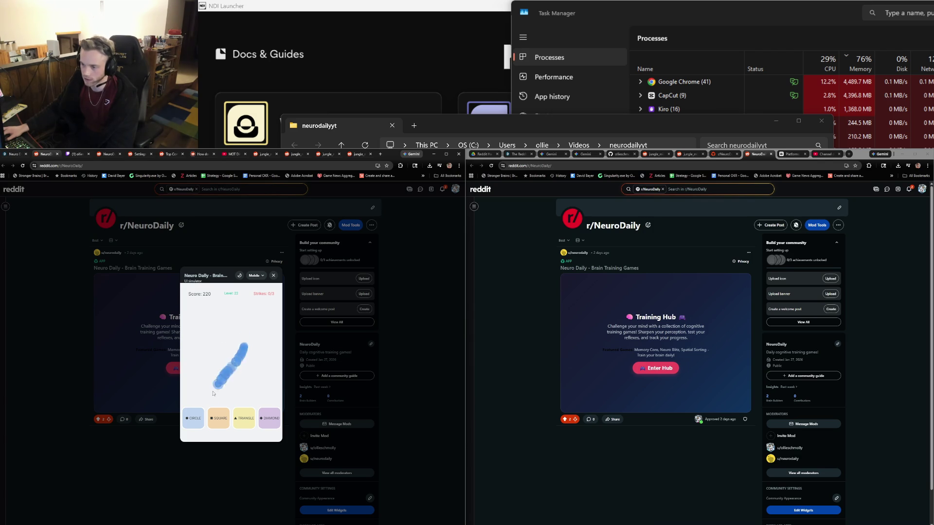
drag(205, 343, 244, 406)
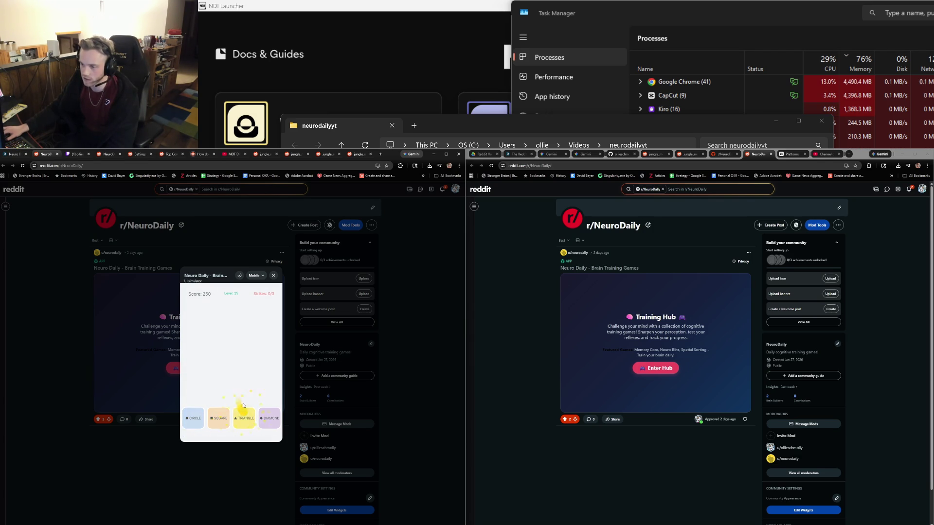
drag(235, 331, 229, 379)
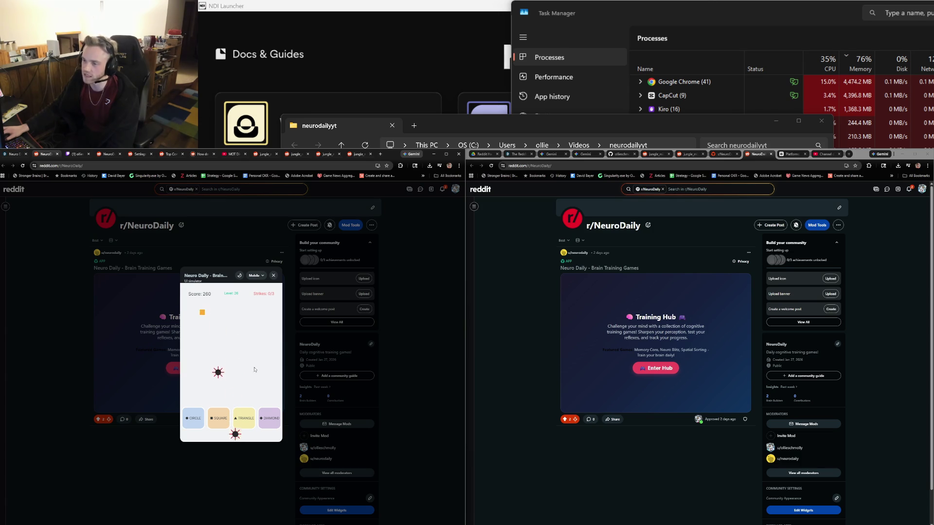
Flick squares, diamonds, triangles and circles into their matching bins, raising the score from 270 to 390.
drag(204, 343, 219, 384)
drag(253, 344, 265, 389)
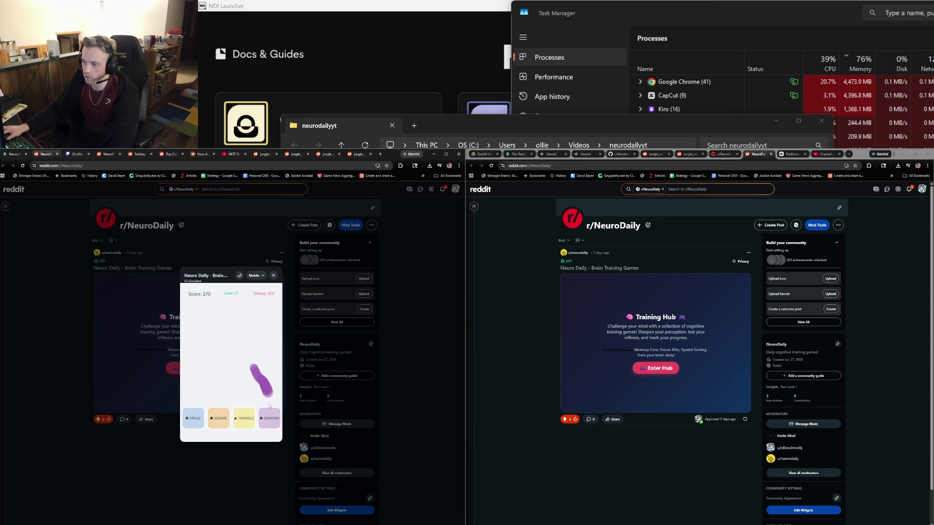
mouse_move(212, 351)
mouse_down()
mouse_move(219, 379)
mouse_move(250, 395)
mouse_up()
drag(203, 355, 262, 413)
drag(246, 360, 250, 418)
drag(230, 365, 249, 419)
drag(265, 357, 272, 417)
drag(207, 354, 245, 416)
drag(217, 374, 218, 417)
drag(263, 342, 270, 417)
drag(225, 350, 196, 418)
drag(239, 371, 195, 417)
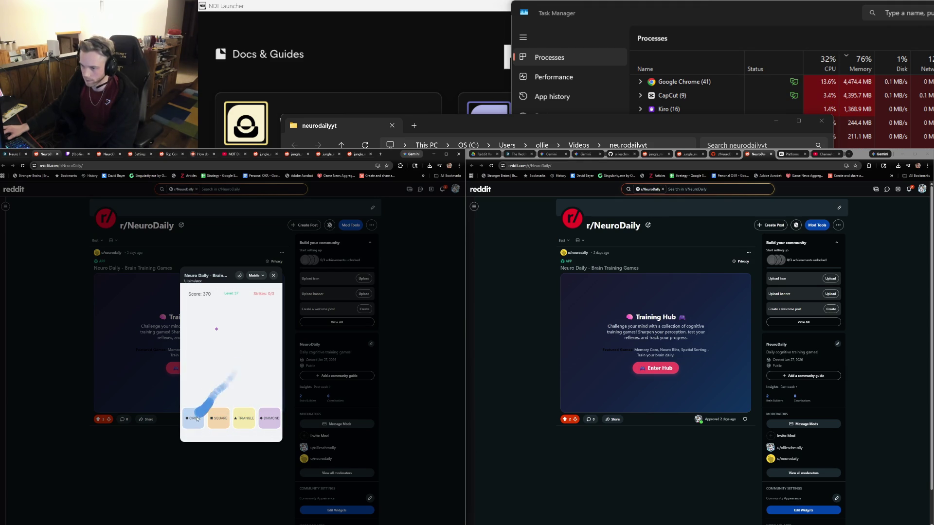
drag(217, 371, 267, 417)
drag(248, 385, 196, 416)
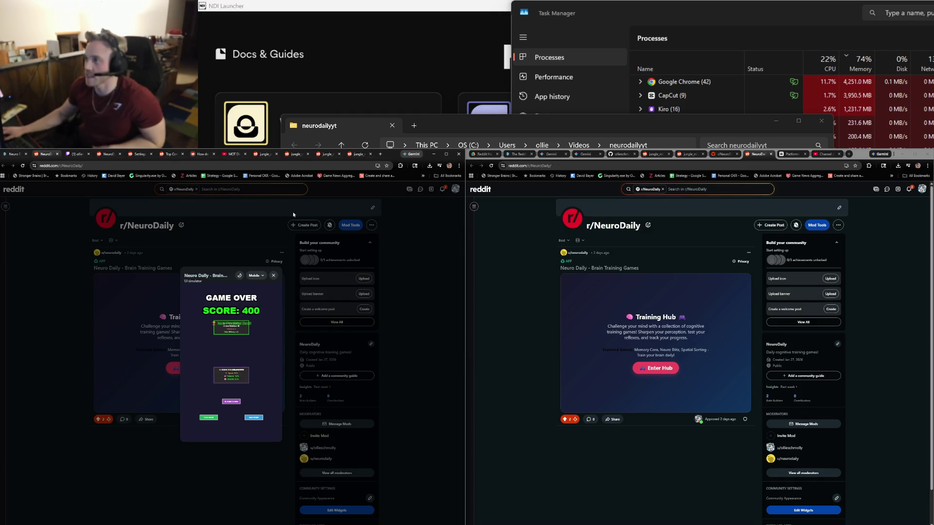
Return to the Devpost Neuro Daily page and replay its demo video from the start.
click(9, 157)
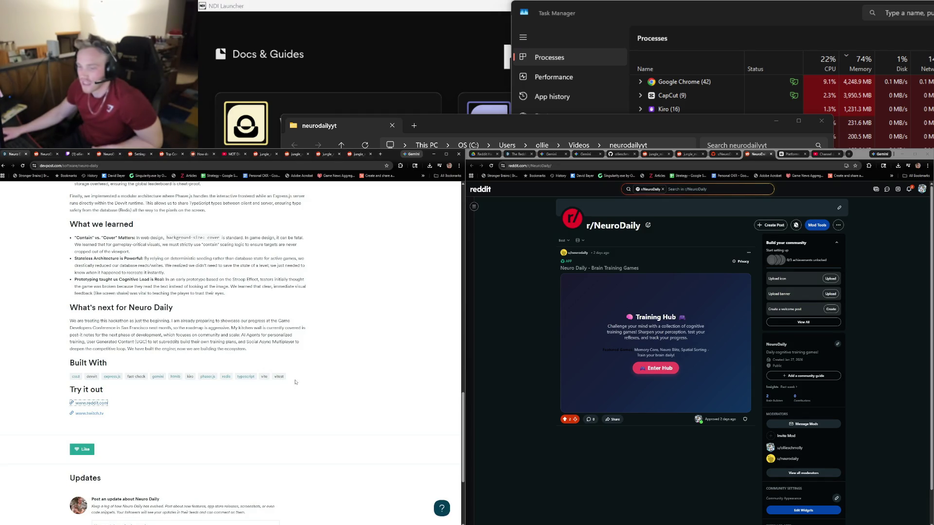
scroll(279, 401, down, 3)
scroll(270, 421, up, 15)
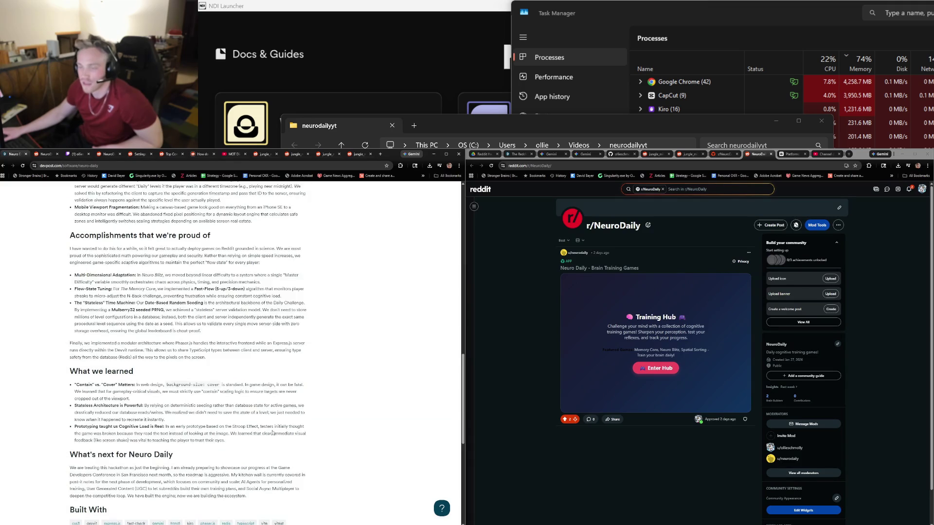
scroll(197, 308, up, 5)
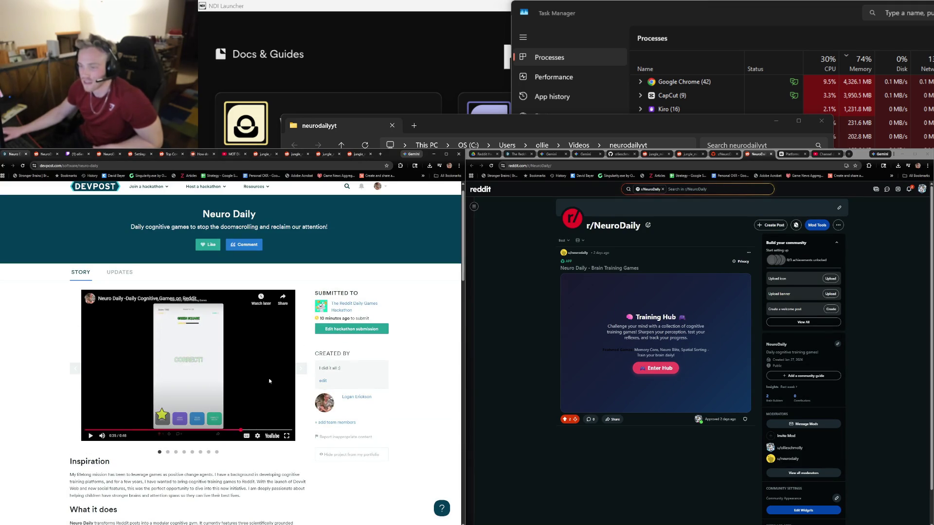
click(91, 436)
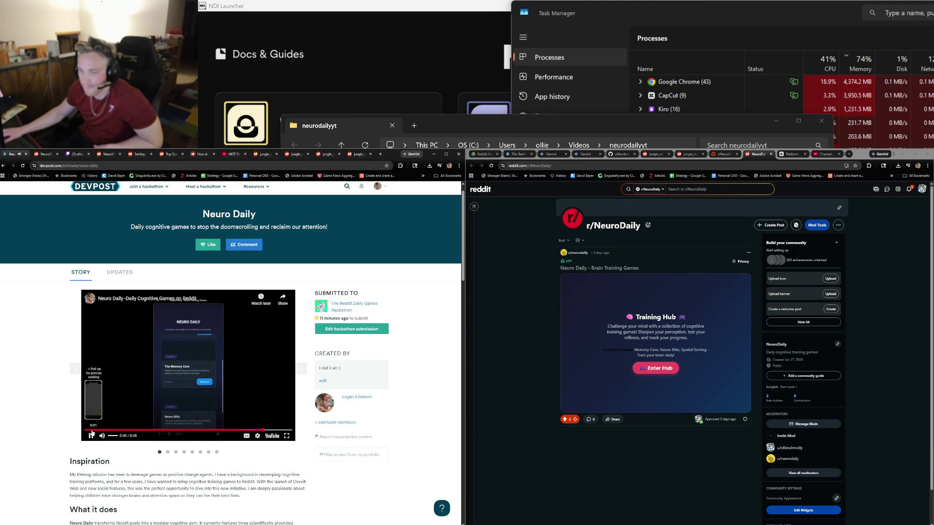
click(82, 430)
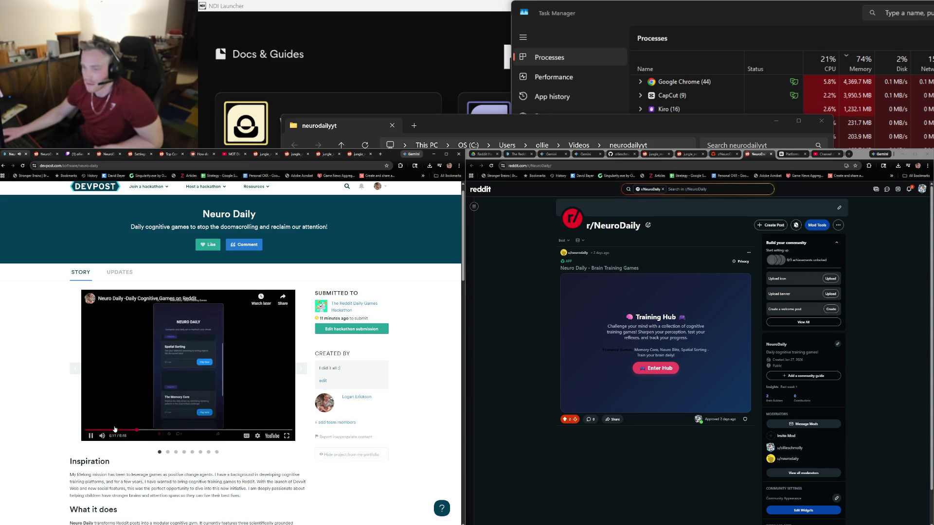
click(321, 381)
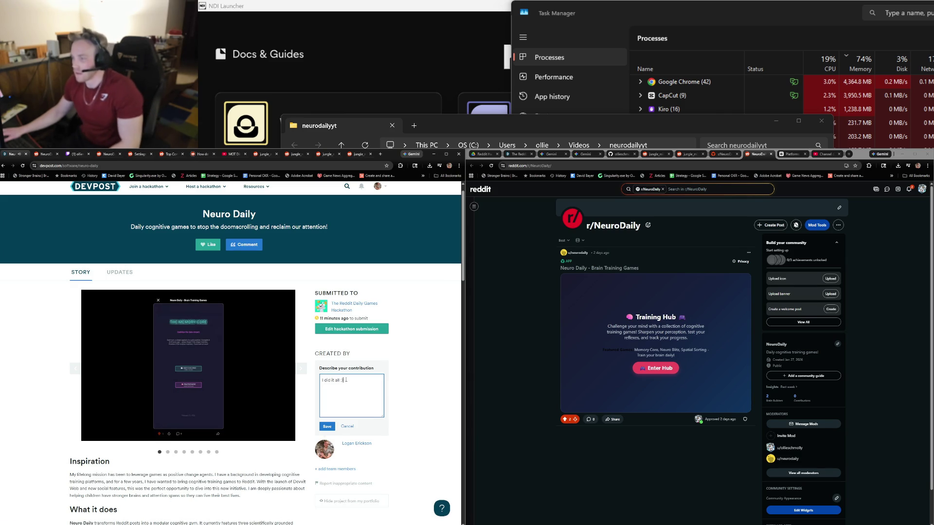
Replace the contribution text with lines about learning a ton and having a great time.
drag(351, 379, 320, 380)
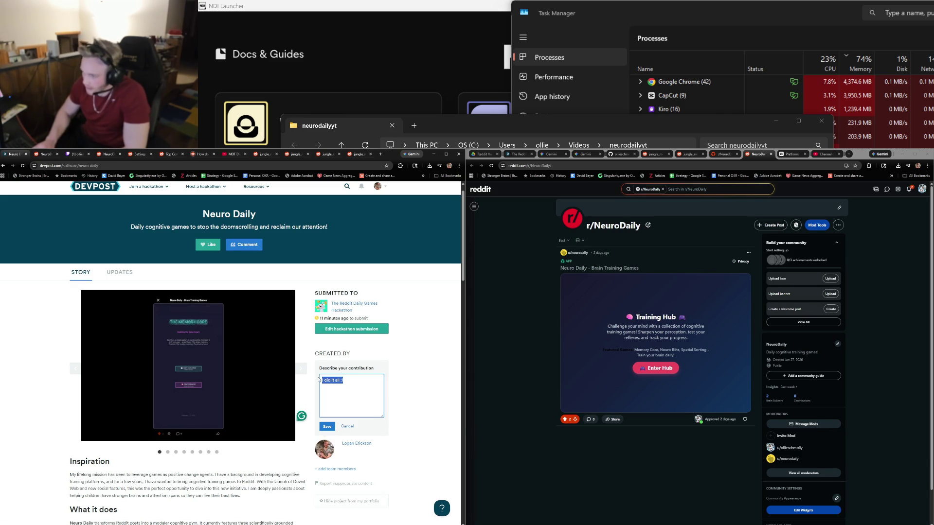
mouse_move(319, 379)
text(me and my dogs)
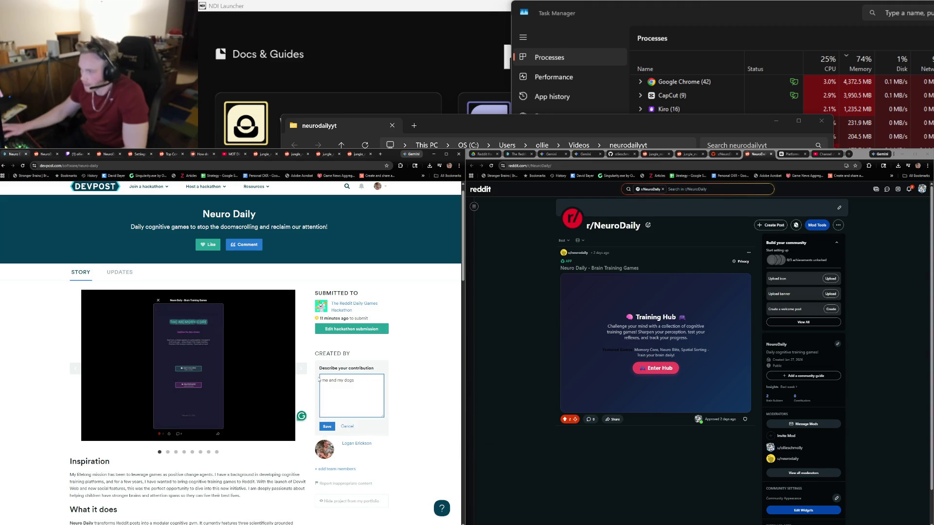
key(ctrl+shift+Left)
key(ctrl+shift+Left)
key(ctrl+shift+Left)
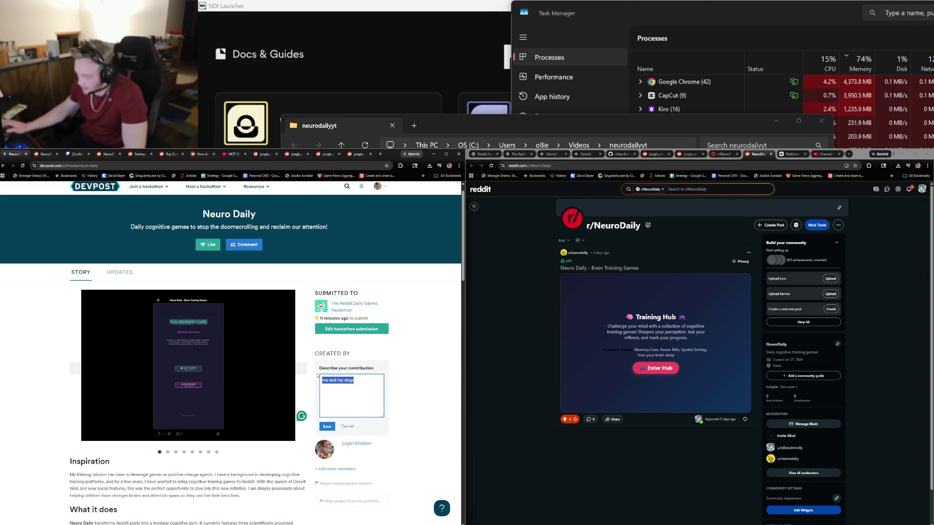
text(My)
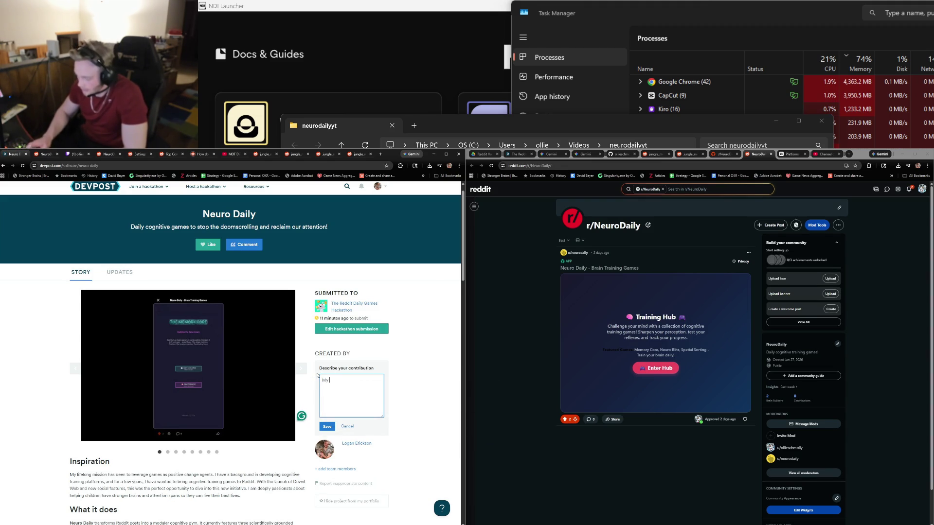
key(BackSpace)
key(BackSpace)
key(BackSpace)
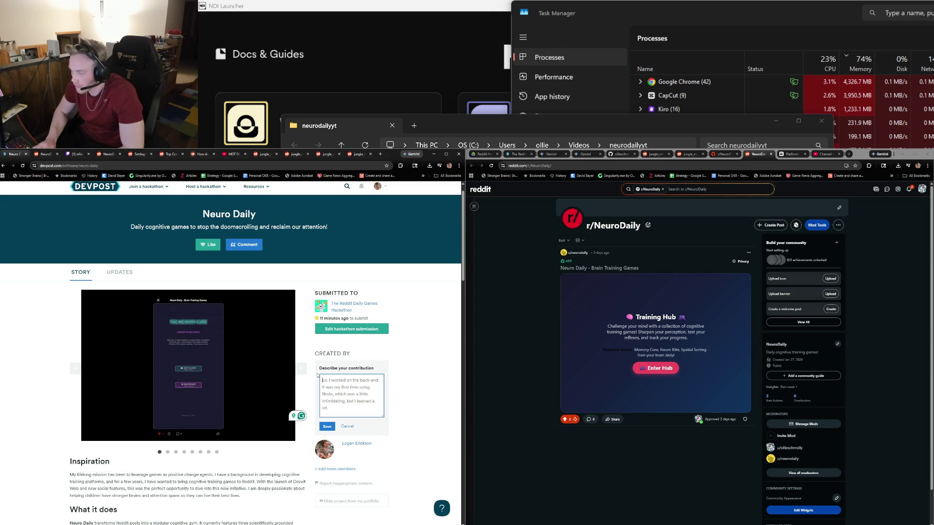
text(Lear)
text(ned a )
text(ton )
text(taki)
text(ng)
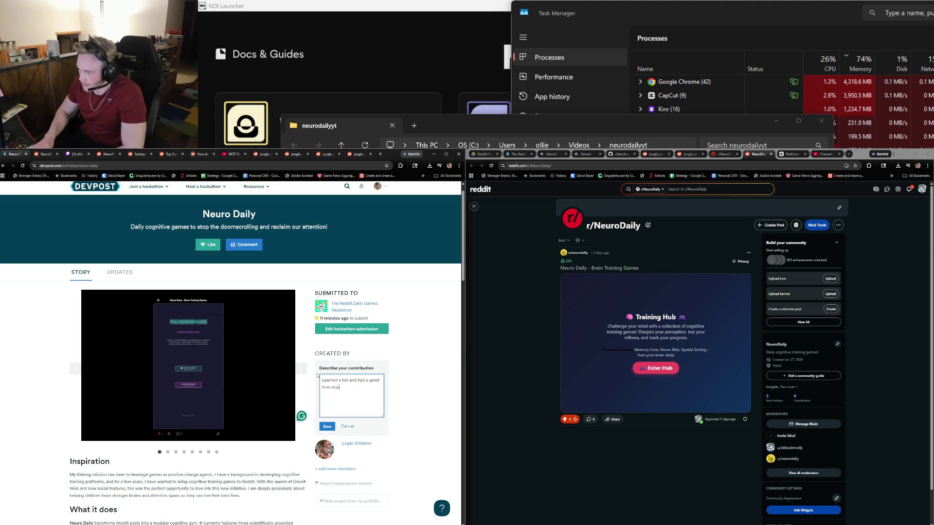
text(=)
text(ing it!)
key(Return)
key(Return)
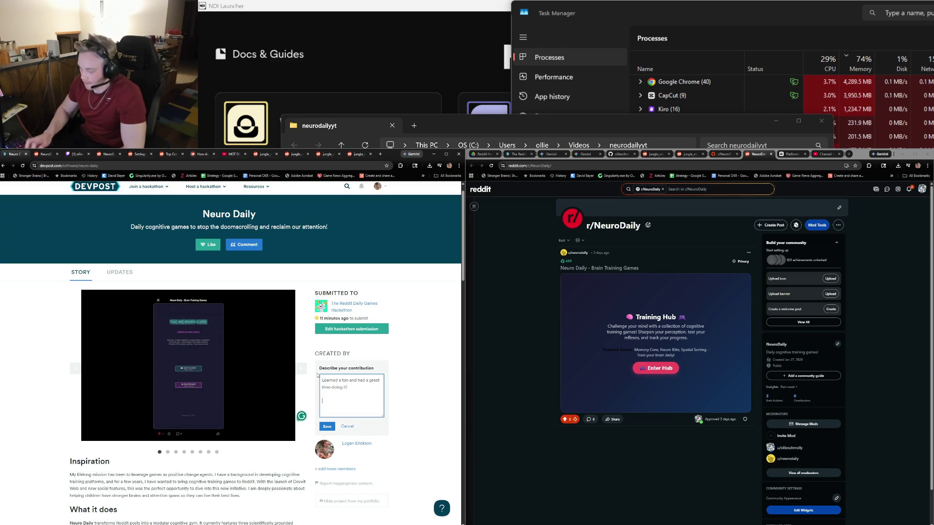
text(treams:)
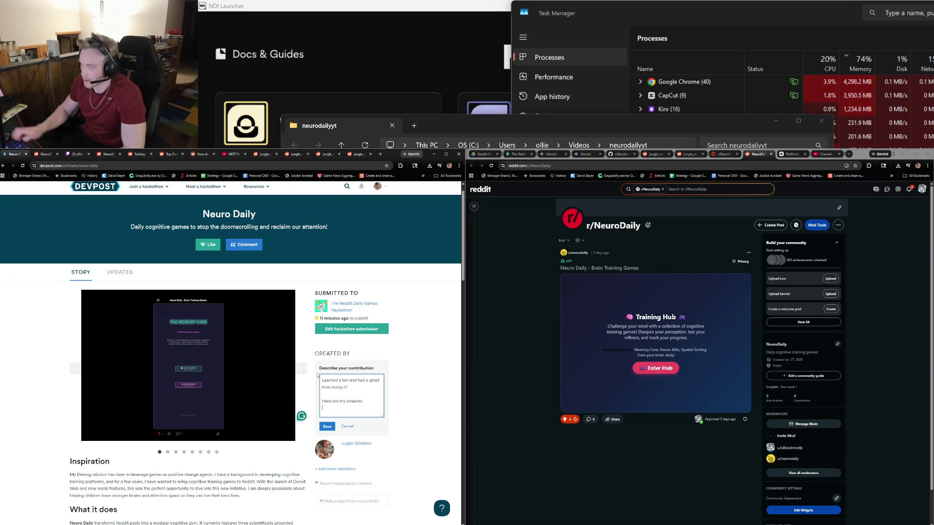
key(Return)
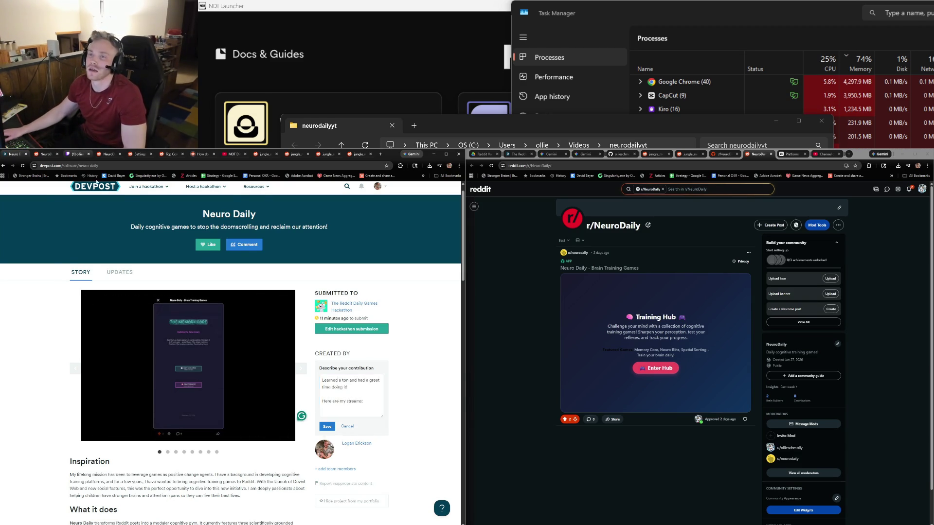
Paste the Twitch stream URL into the description and save it.
click(73, 154)
click(91, 165)
key(ctrl+c)
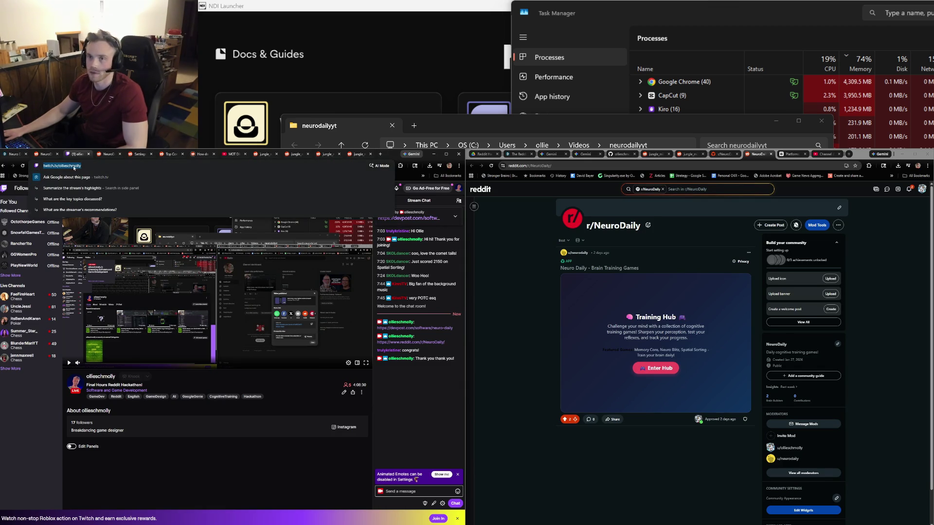
click(13, 154)
key(ctrl+v)
click(327, 426)
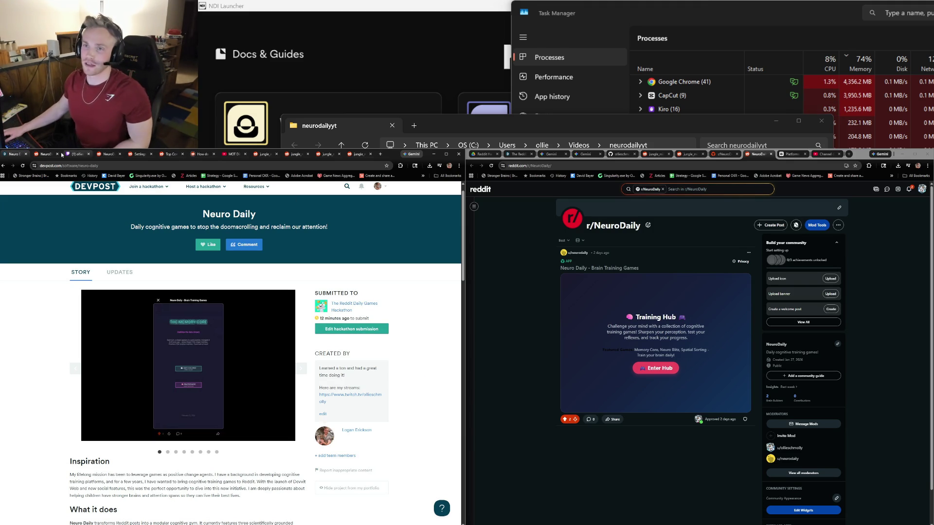
click(47, 153)
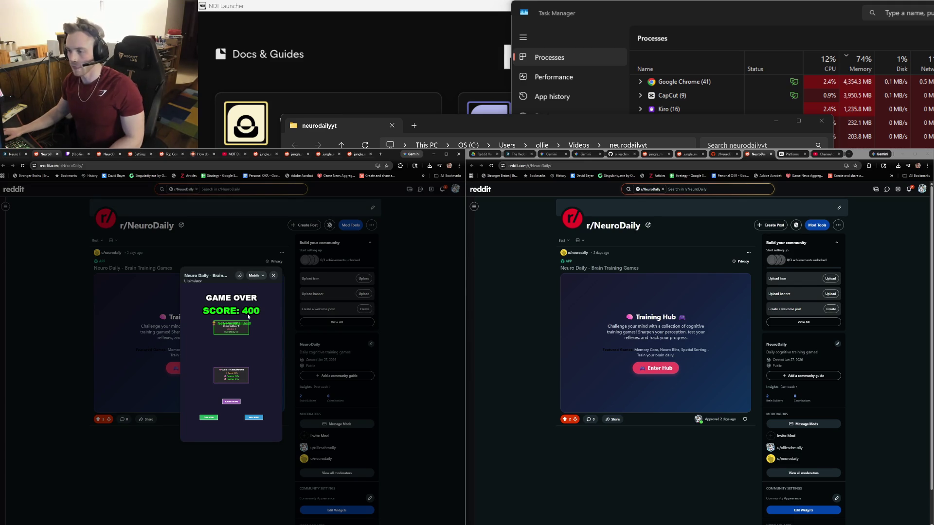
click(253, 418)
Open the Neuro Daily games hub and start a new Spatial Sorting round.
click(244, 424)
scroll(229, 403, down, 3)
scroll(229, 402, down, 3)
scroll(240, 419, up, 3)
scroll(237, 419, down, 2)
click(257, 375)
click(239, 391)
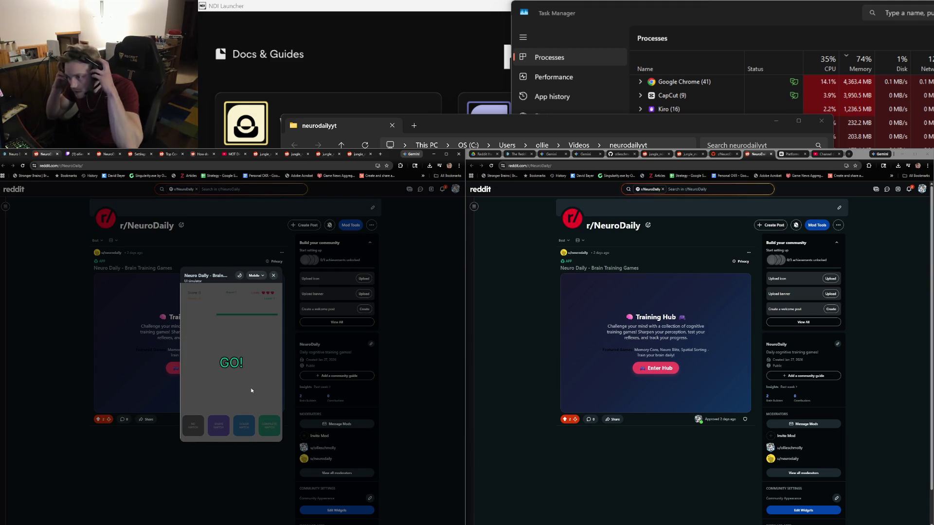
Sort the first shapes, marking the blue square, red triangle and blue star as colour matches.
mouse_move(229, 355)
mouse_down()
mouse_move(244, 403)
mouse_move(220, 418)
mouse_up()
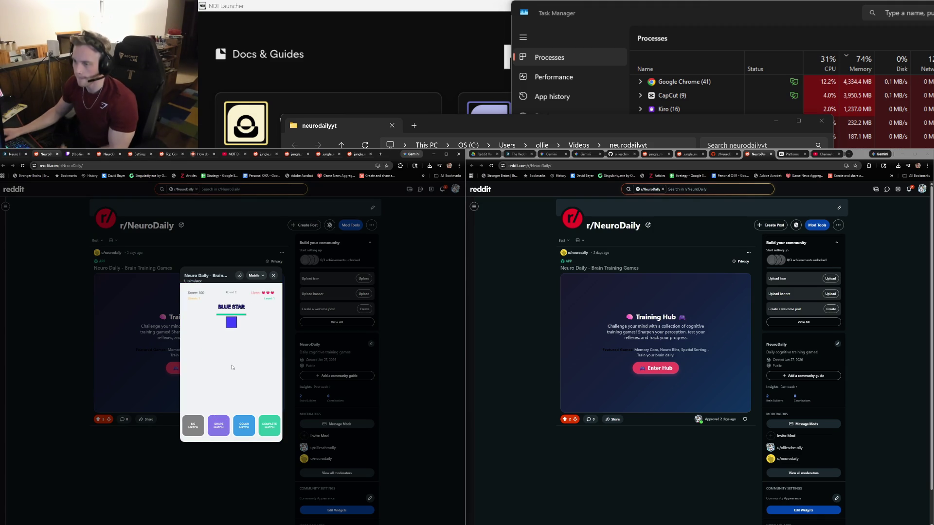
drag(232, 367, 245, 426)
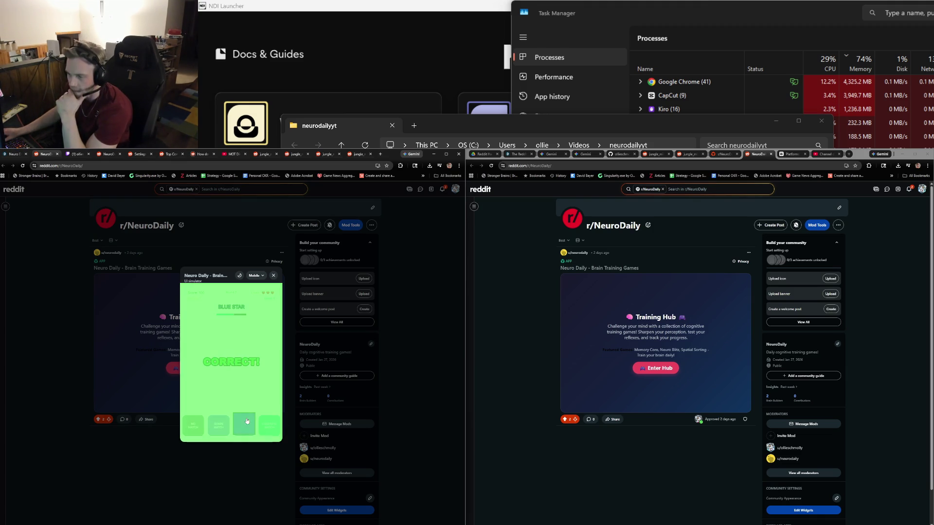
drag(225, 351, 193, 424)
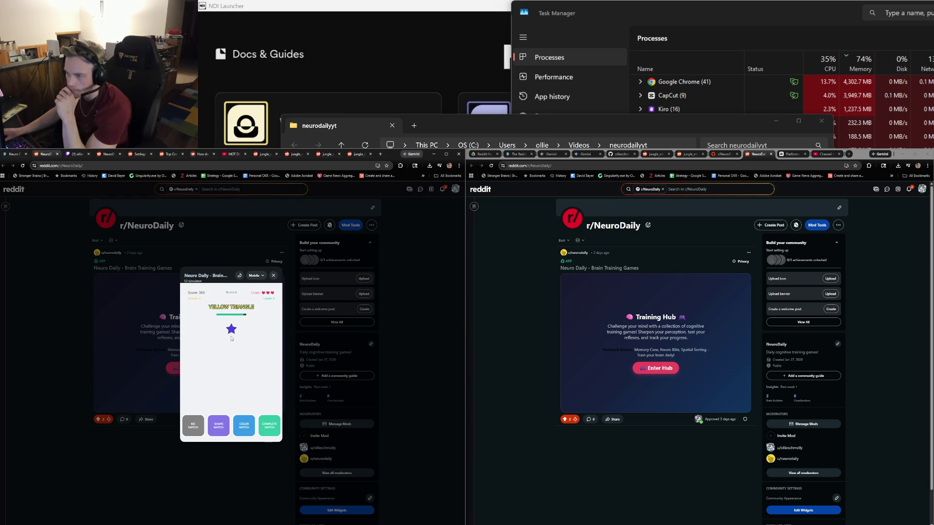
drag(238, 353, 193, 426)
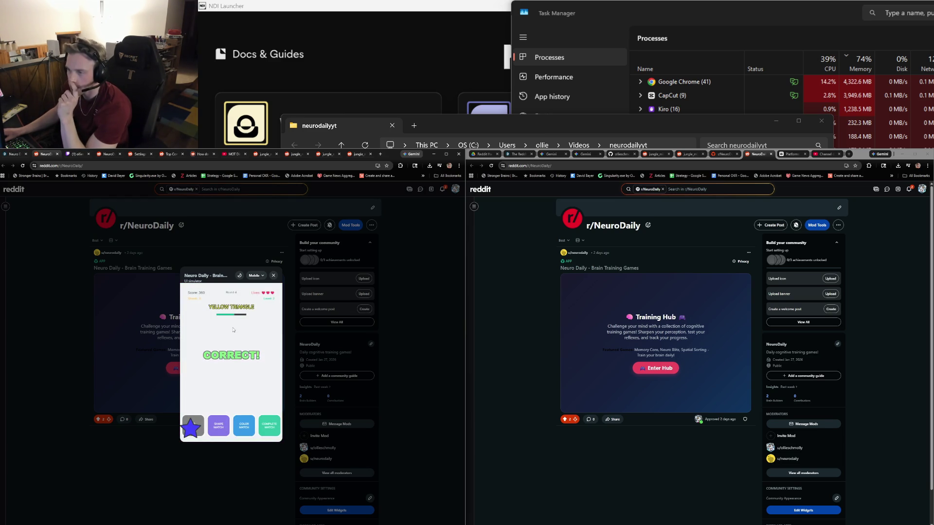
drag(232, 323, 193, 424)
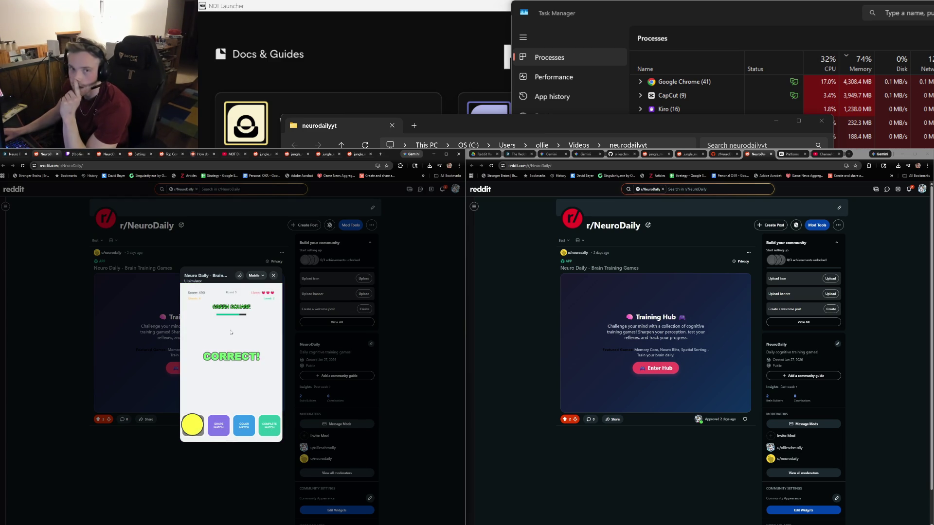
drag(230, 366, 243, 424)
mouse_move(238, 340)
mouse_down()
mouse_move(237, 377)
mouse_move(204, 424)
mouse_up()
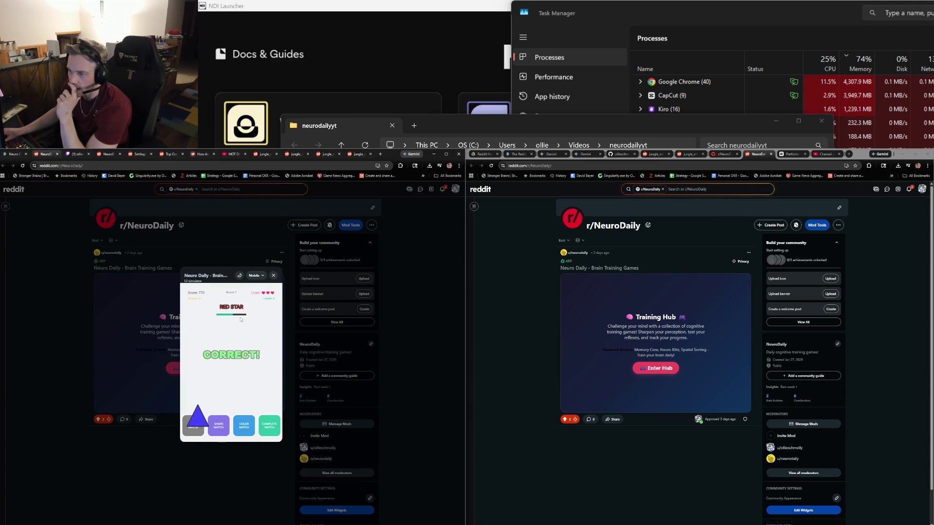
drag(233, 357, 242, 425)
drag(209, 394, 193, 425)
drag(217, 388, 193, 424)
Keep sorting squares, circles and triangles as shape, colour or no match to pass 2000 points.
drag(229, 338, 194, 423)
mouse_move(232, 333)
mouse_down()
mouse_move(218, 391)
mouse_move(206, 398)
mouse_move(223, 422)
mouse_up()
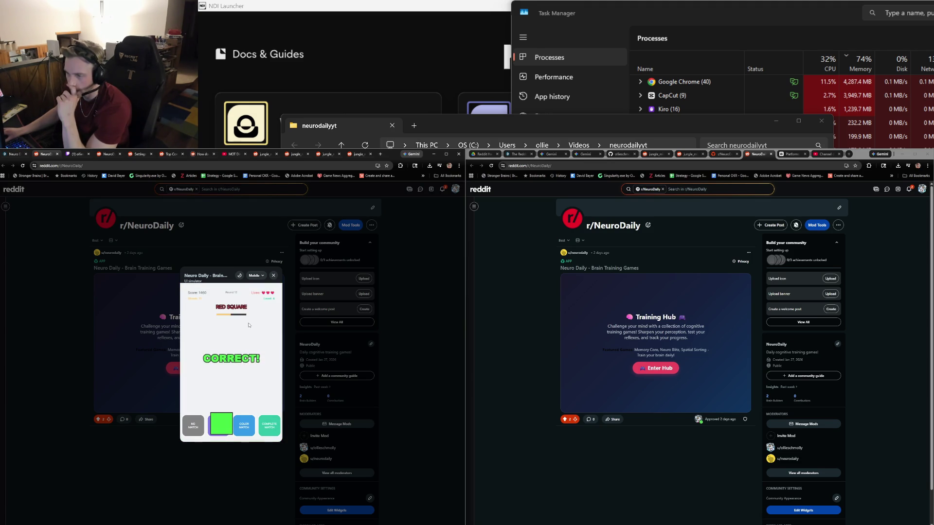
drag(231, 327, 193, 423)
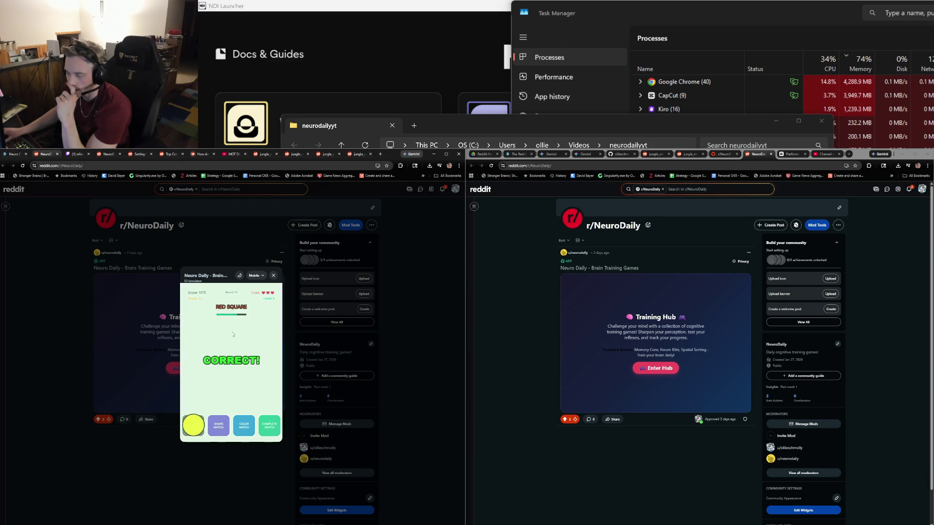
mouse_move(232, 332)
mouse_down()
mouse_move(225, 373)
mouse_move(244, 423)
mouse_up()
mouse_move(232, 330)
mouse_down()
mouse_move(225, 375)
mouse_move(245, 426)
mouse_up()
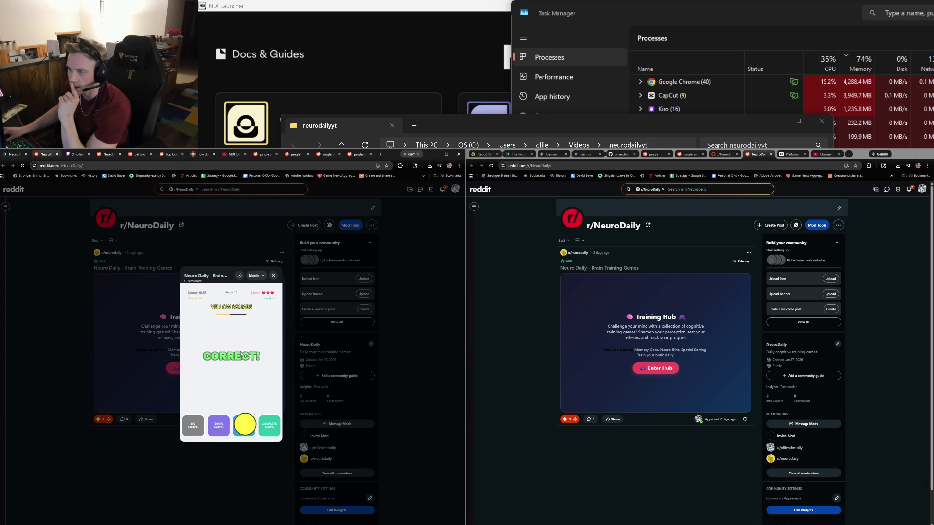
mouse_move(234, 334)
mouse_down()
mouse_move(243, 359)
mouse_move(194, 417)
mouse_up()
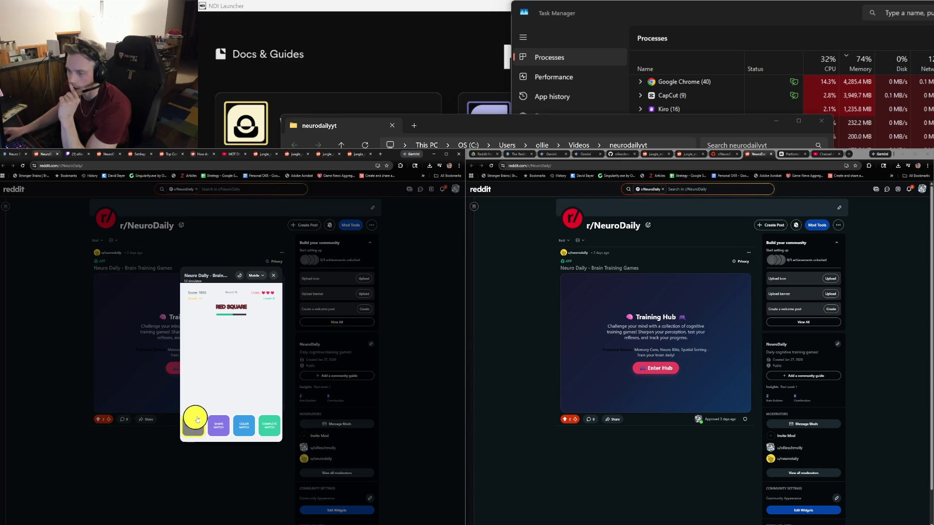
drag(236, 336, 221, 426)
mouse_move(233, 330)
mouse_down()
mouse_move(228, 392)
mouse_move(194, 426)
mouse_up()
drag(232, 323, 196, 422)
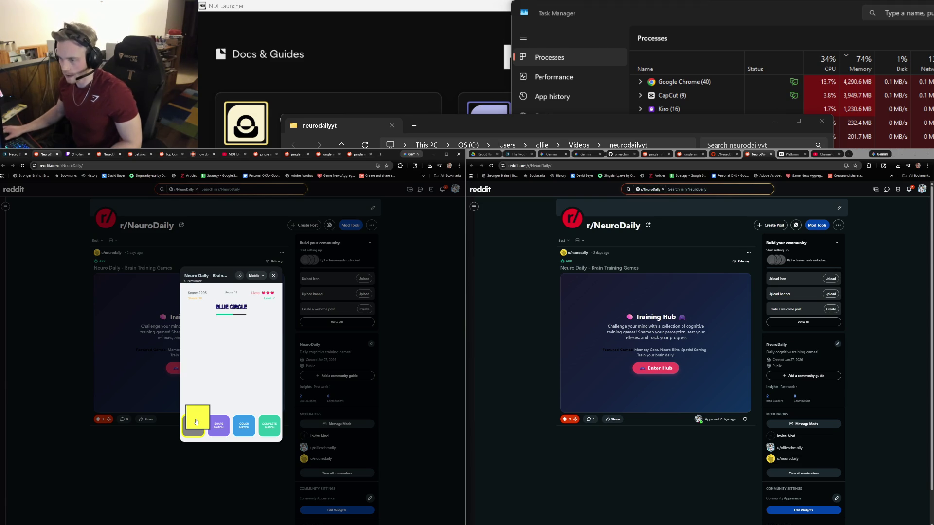
Answer six more Neuro Daily rounds with the on-screen buttons, losing one life on the last.
click(196, 421)
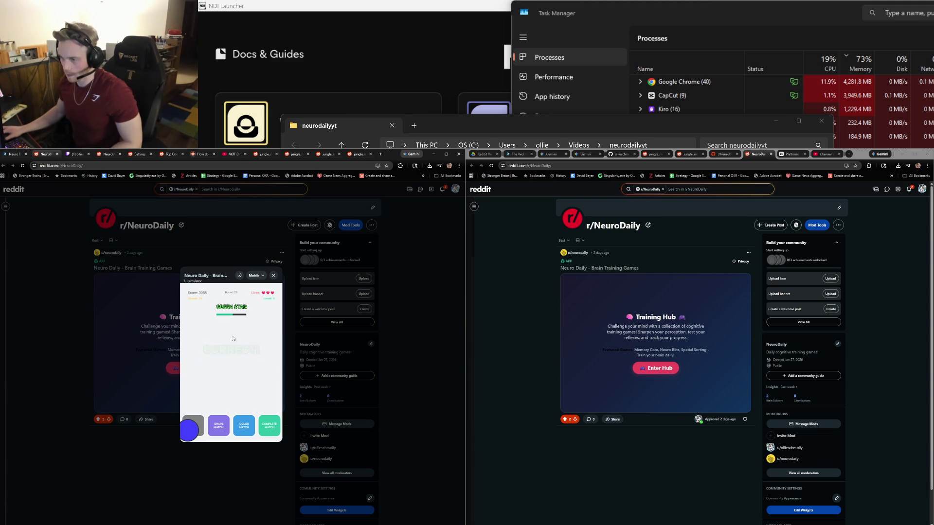
click(194, 424)
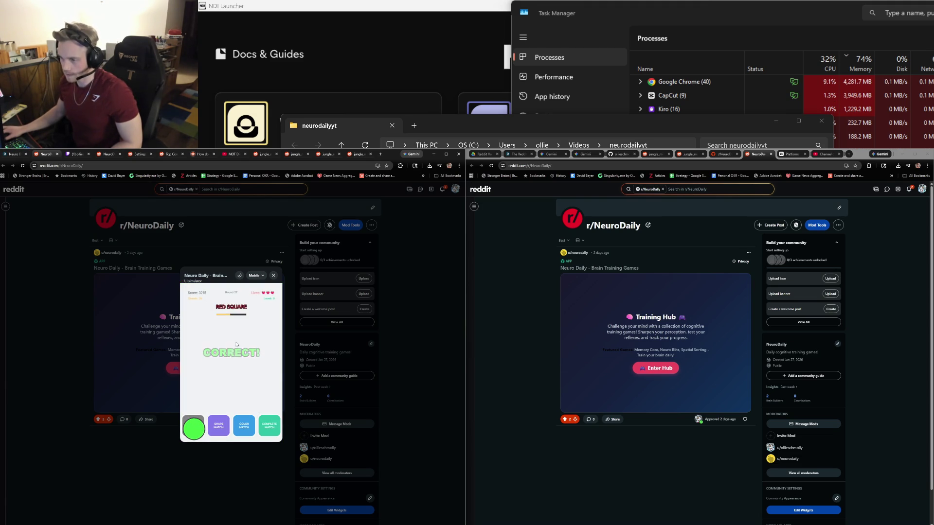
click(193, 424)
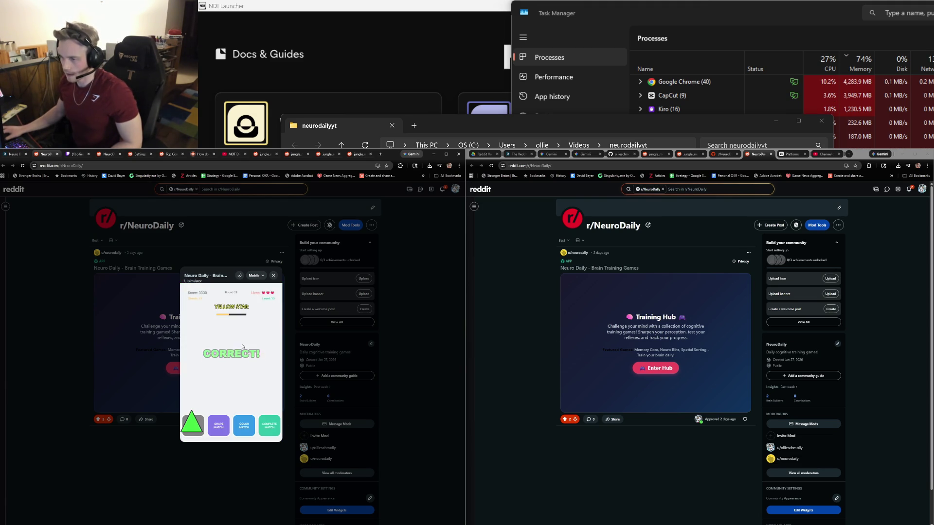
click(193, 424)
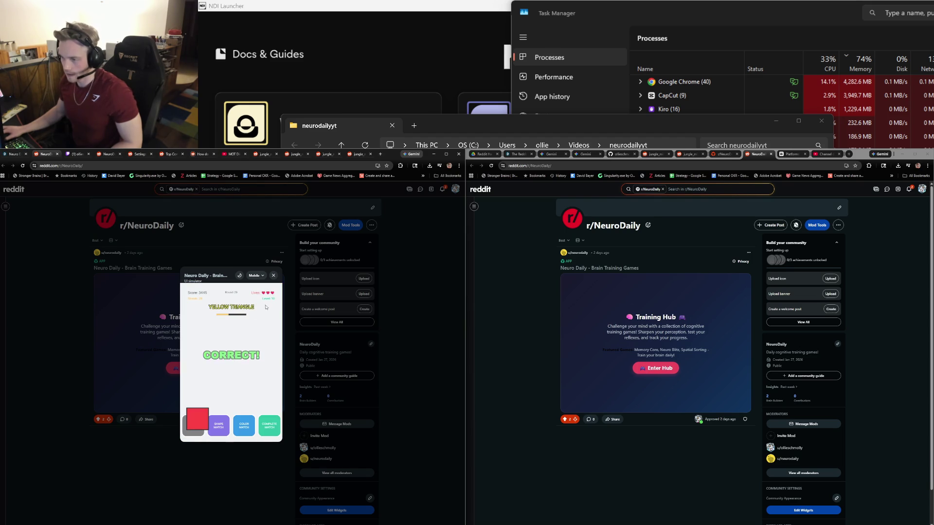
click(218, 424)
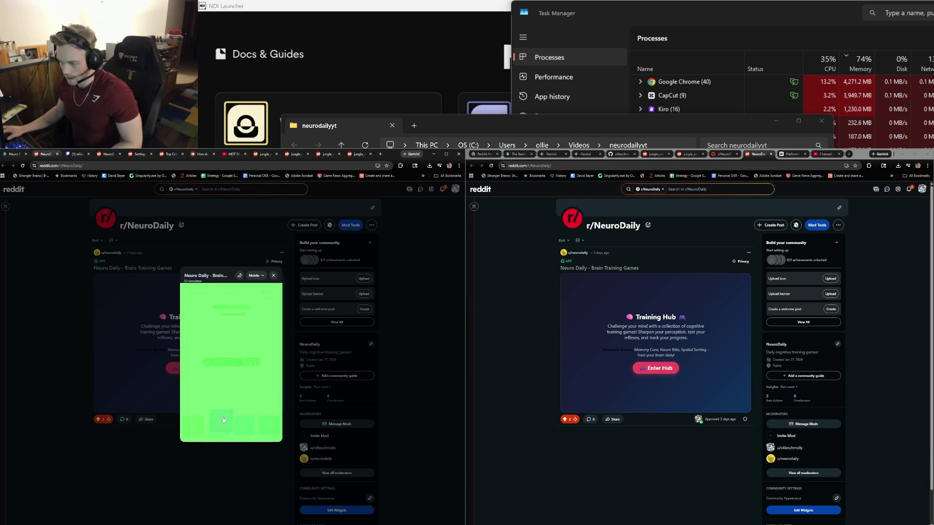
click(219, 424)
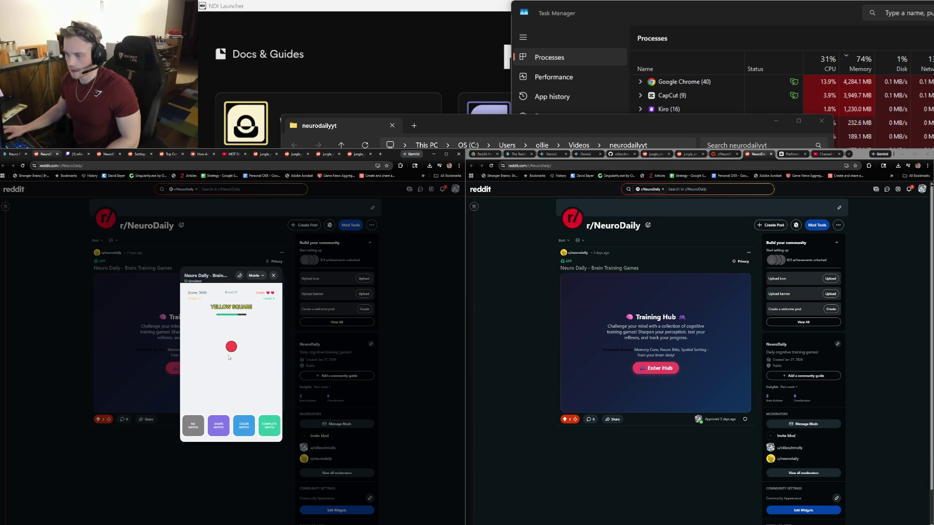
Answer YELLOW SQUARE, GREEN SQUARE, BLUE STAR and RED SQUARE rounds via keys 1 and 2.
key(1)
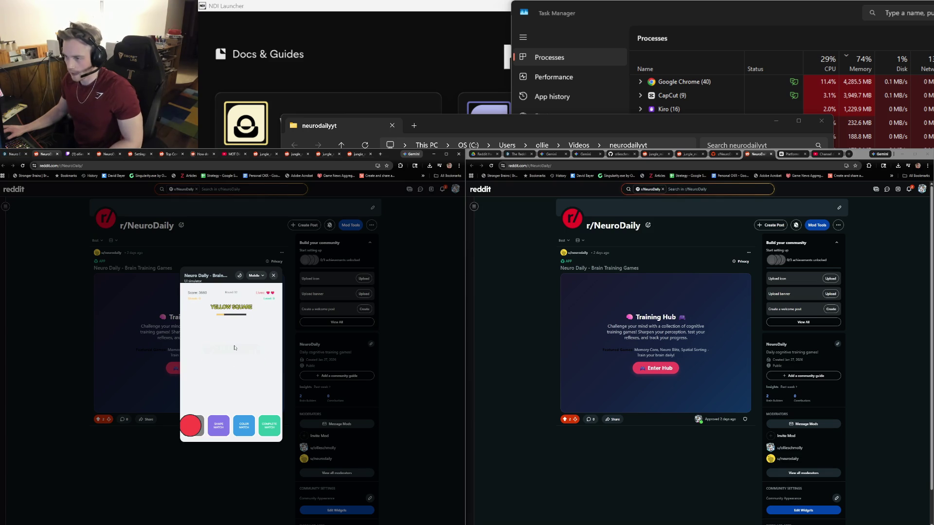
key(1)
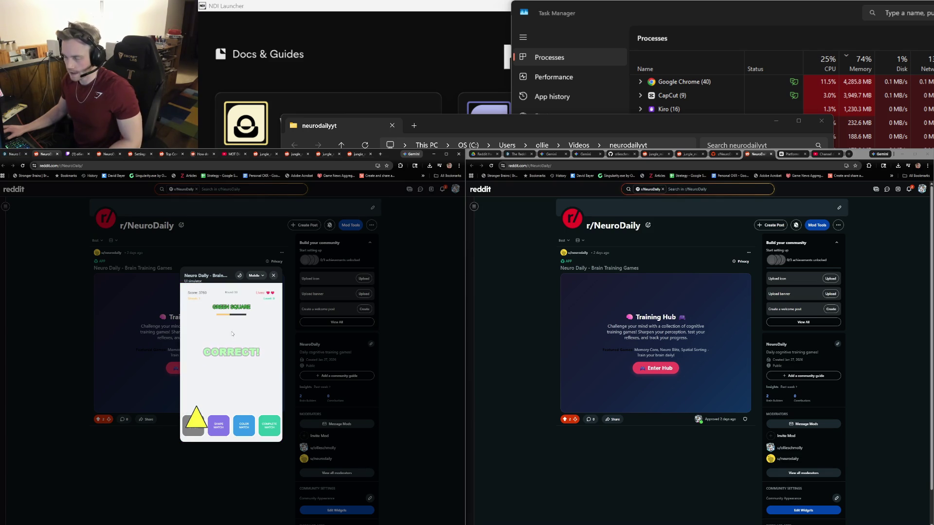
key(1)
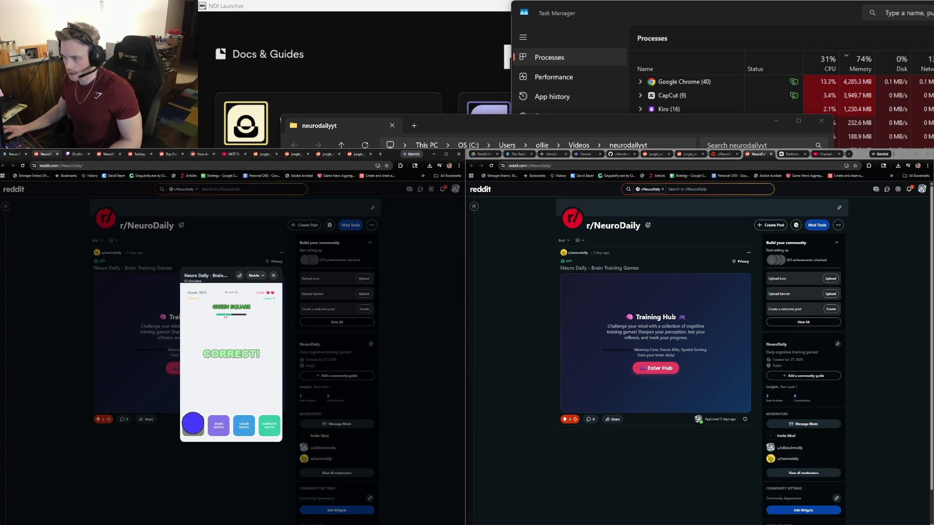
key(2)
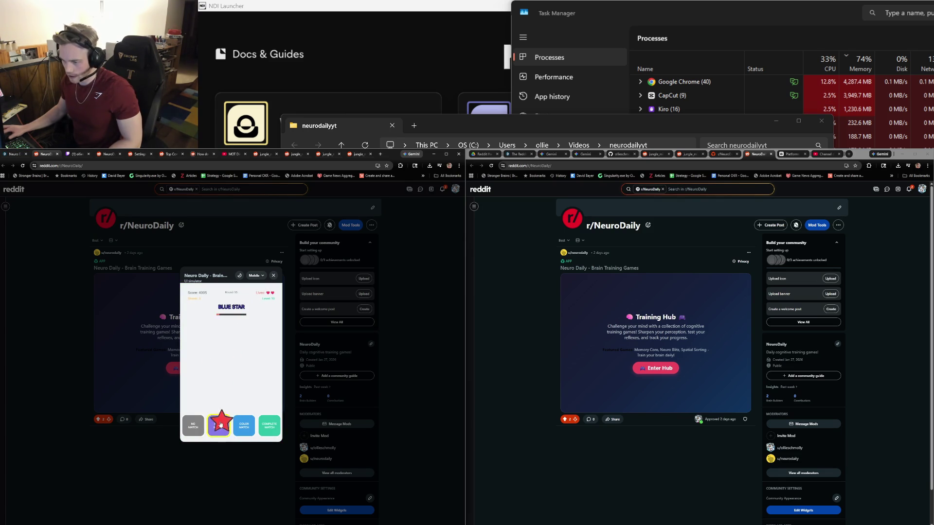
key(1)
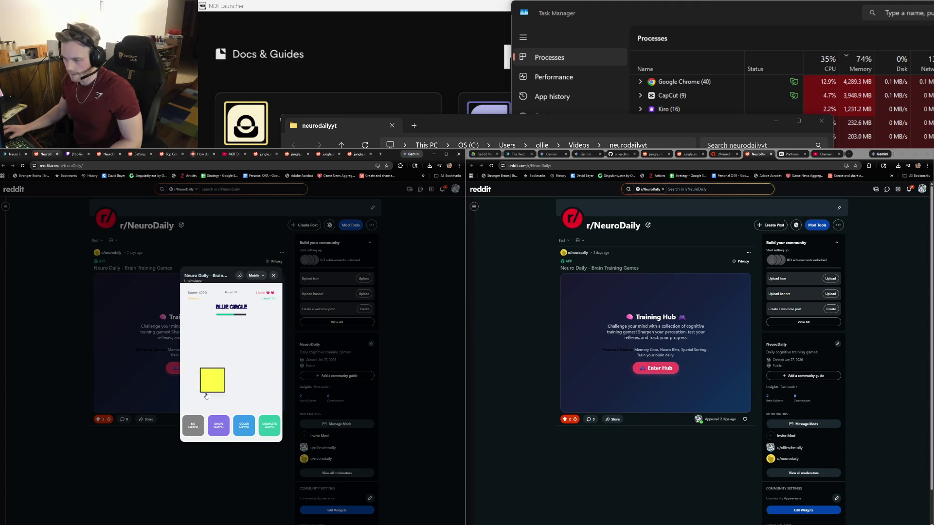
key(1)
key(1)
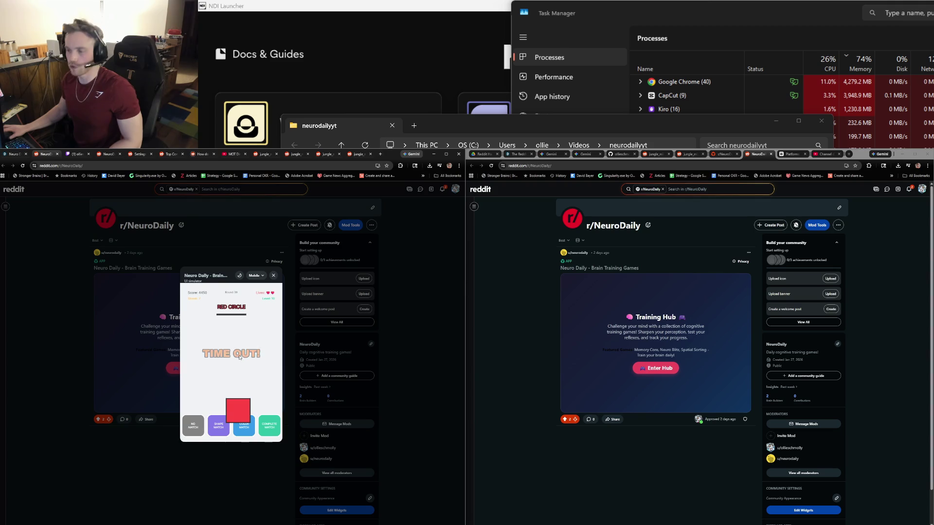
Answer GREEN SQUARE, RED SQUARE and GREEN CIRCLE as no match, plus three colour matches.
key(1)
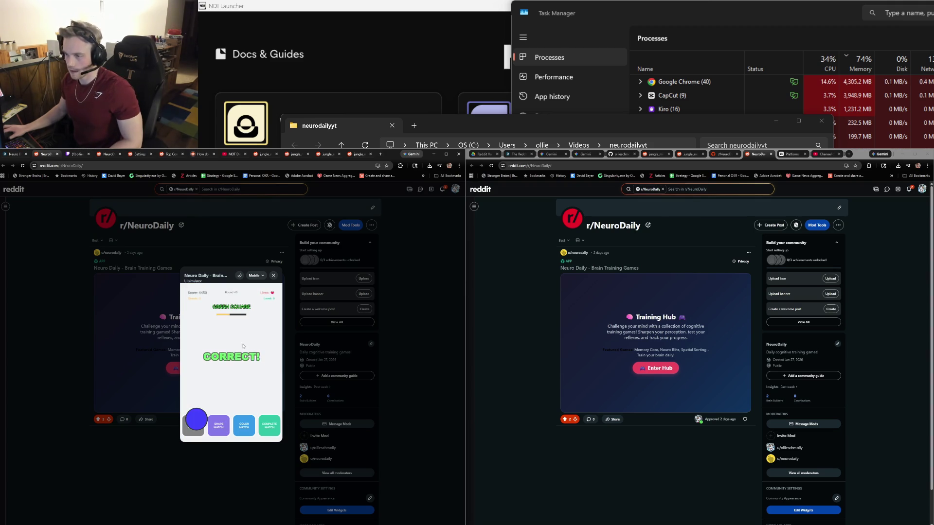
key(1)
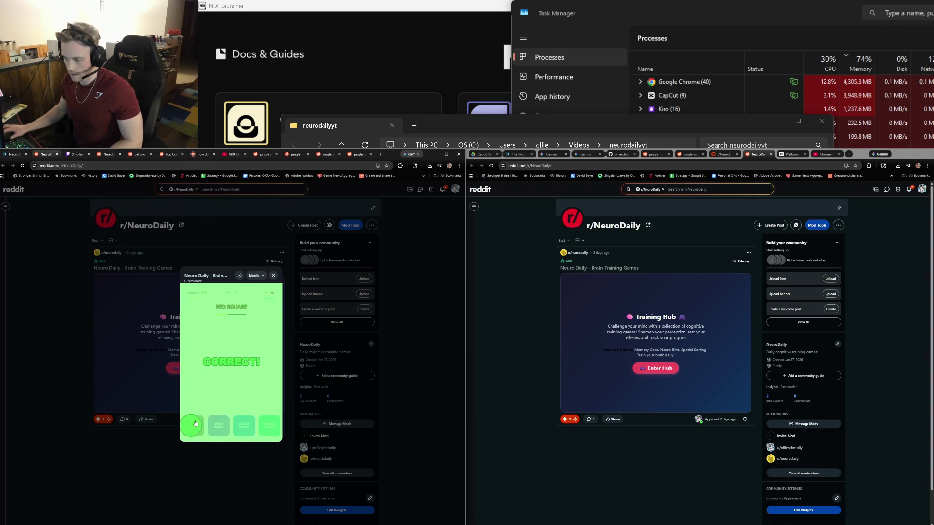
key(3)
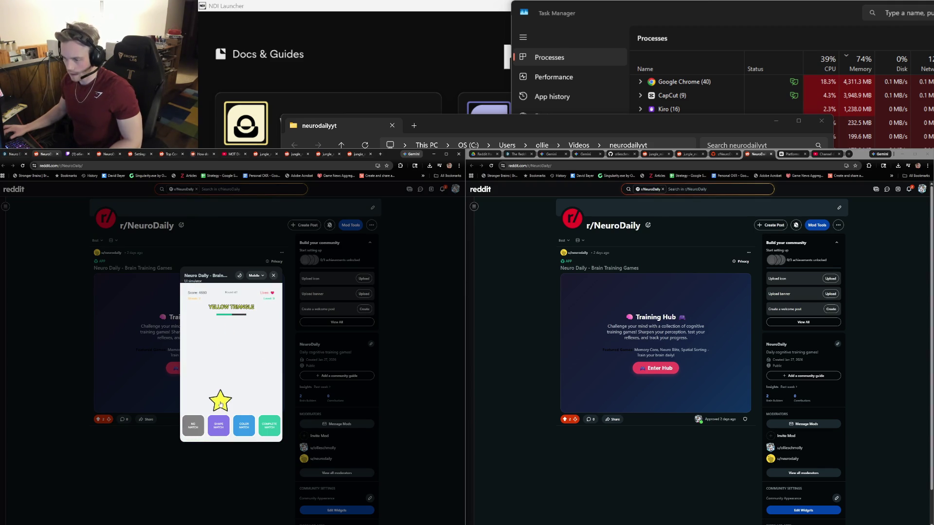
key(3)
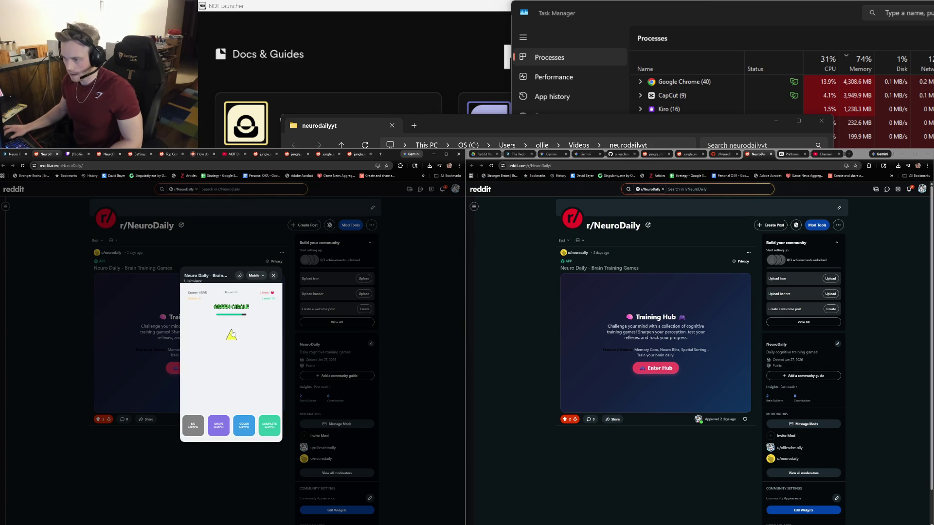
key(1)
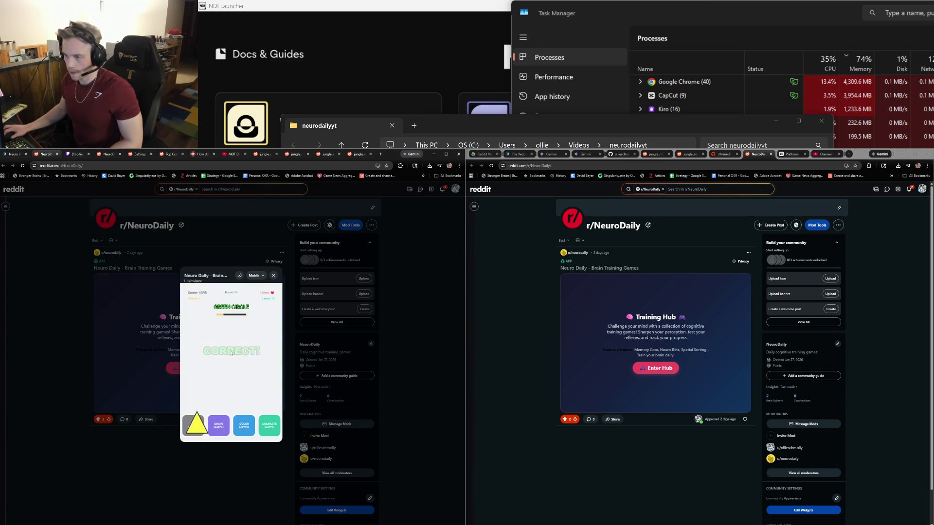
key(1)
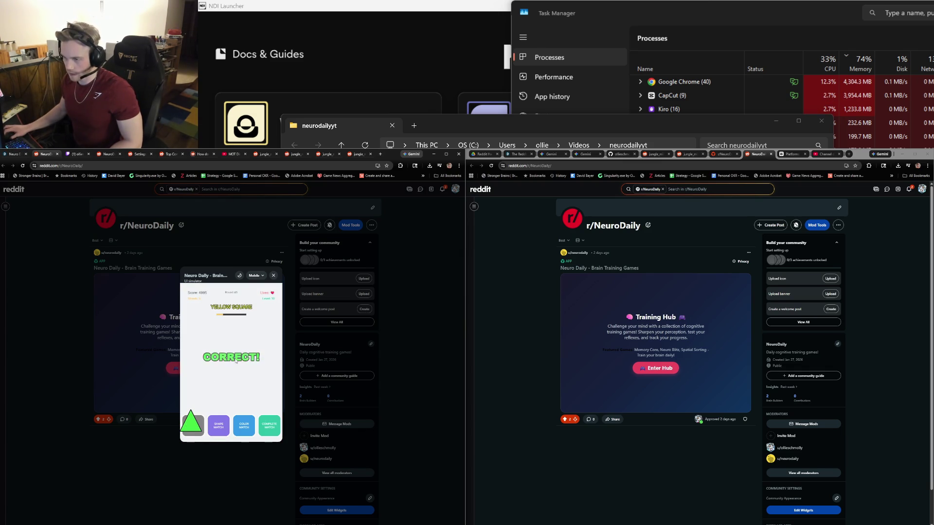
key(3)
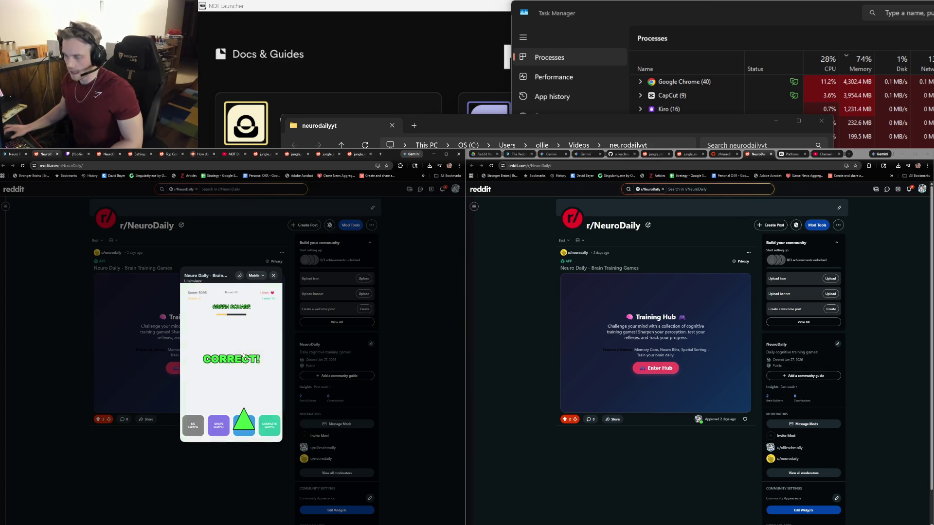
Answer rounds through 53 with a colour match, two complete matches and several no matches.
key(3)
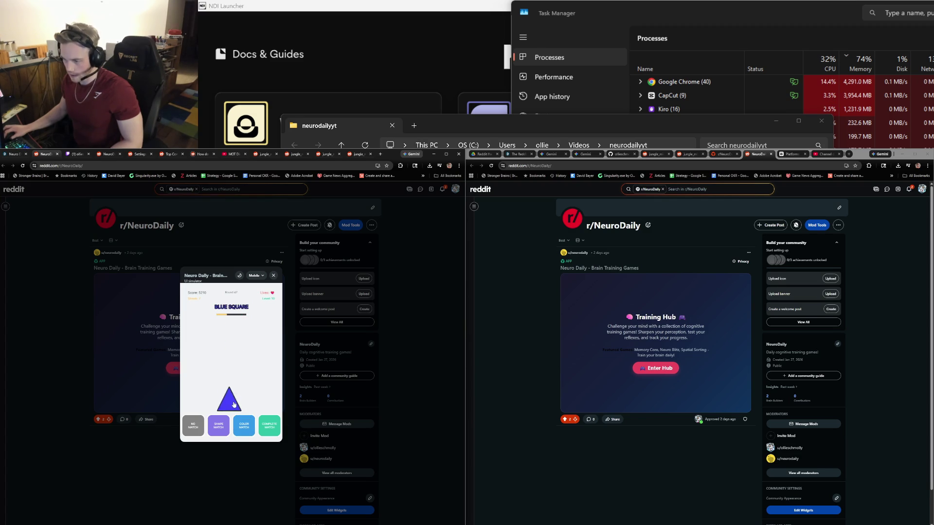
key(1)
click(263, 422)
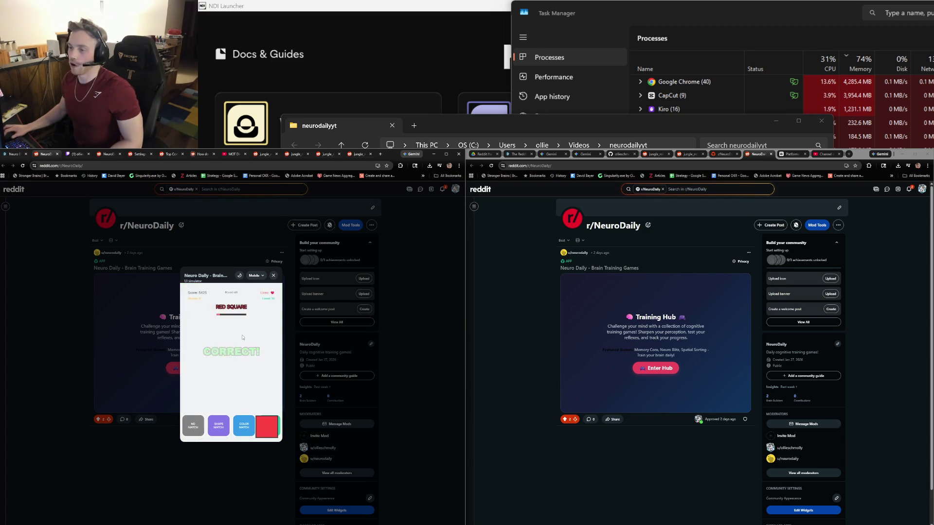
key(4)
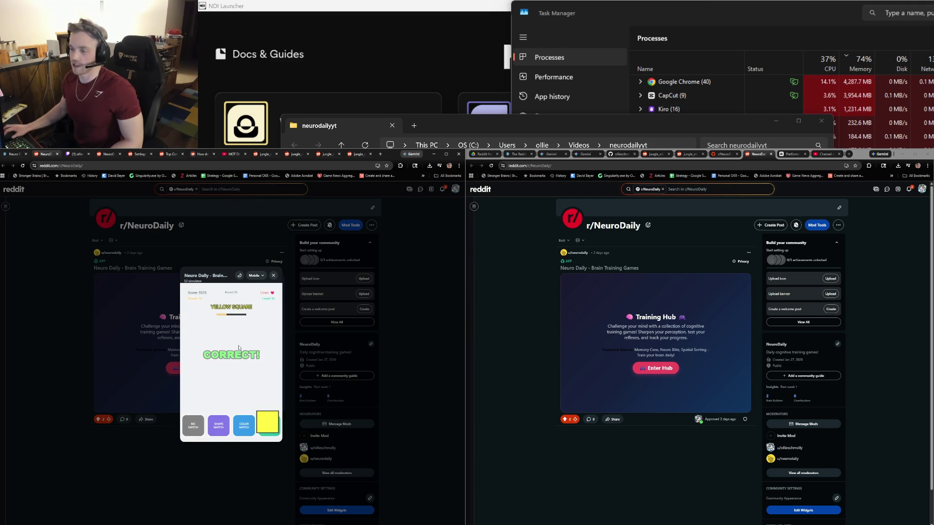
key(1)
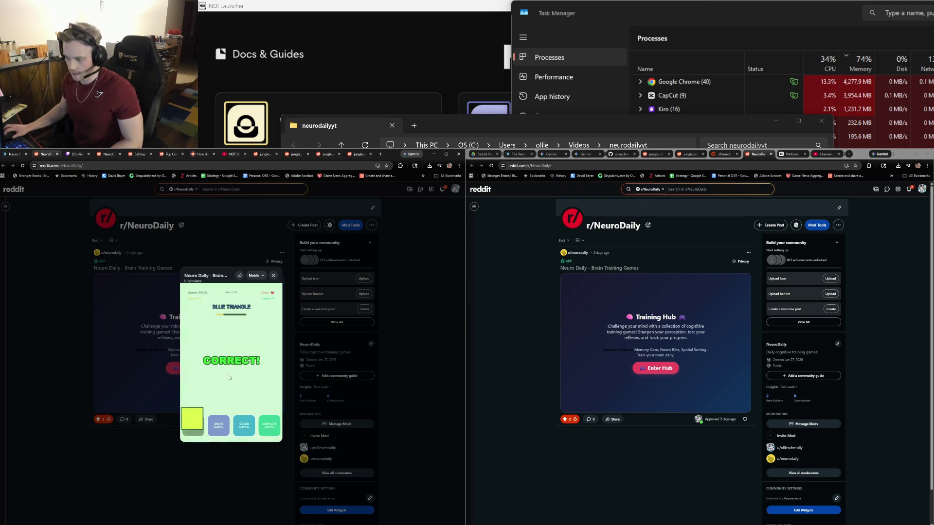
key(1)
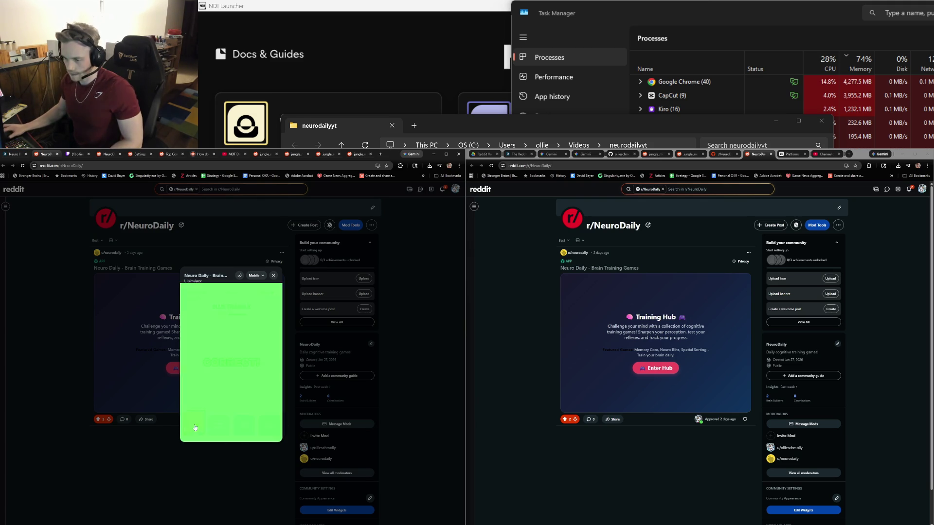
key(1)
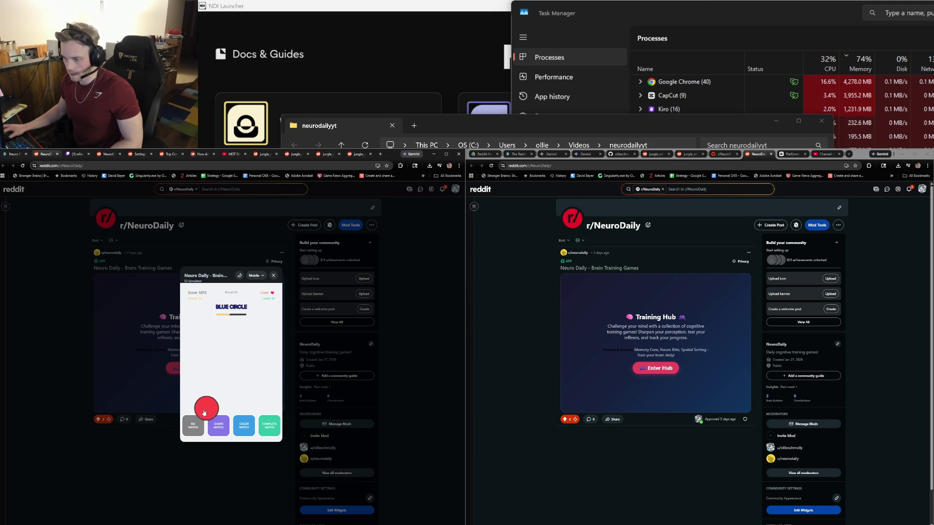